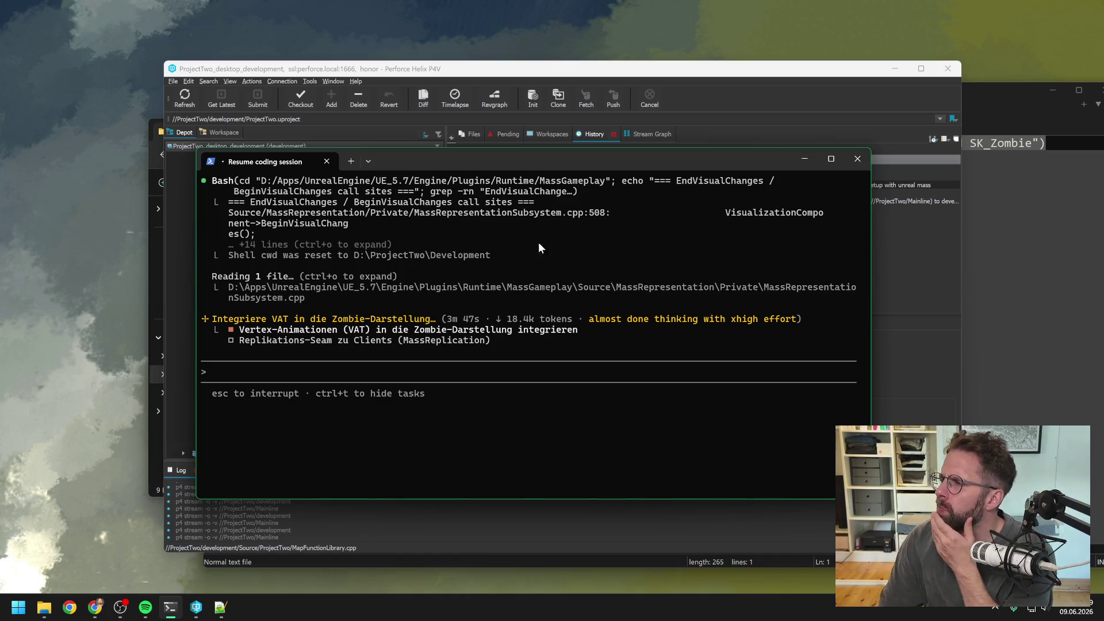
Approve Claude Code's exported API signature search and its chunk fragment and LOD field lookup
key(alt+Tab)
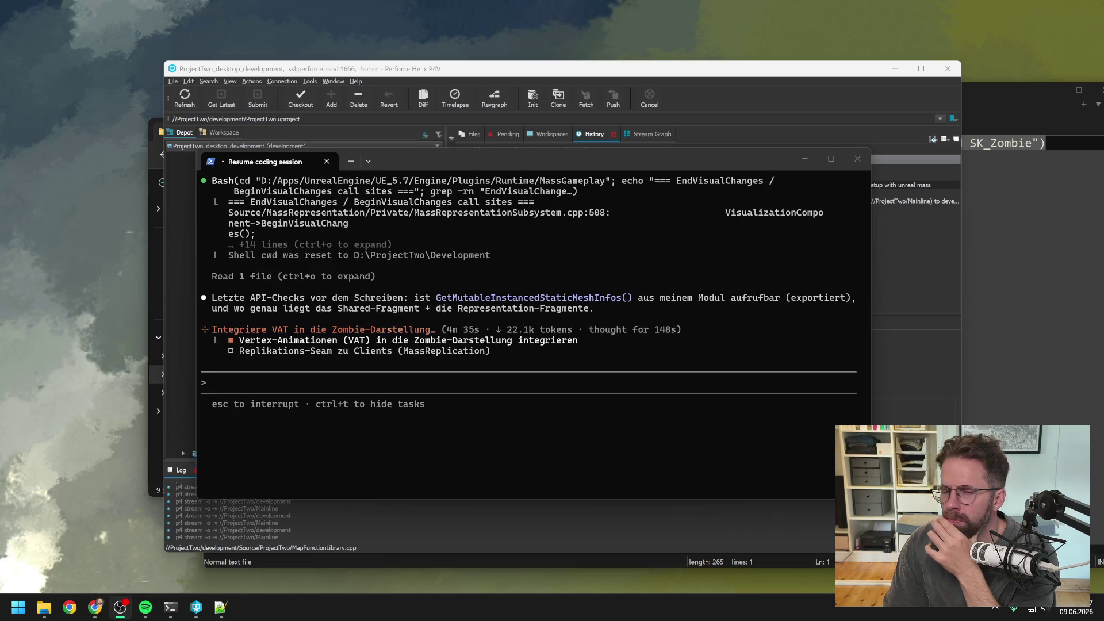
scroll(613, 314, up, 4)
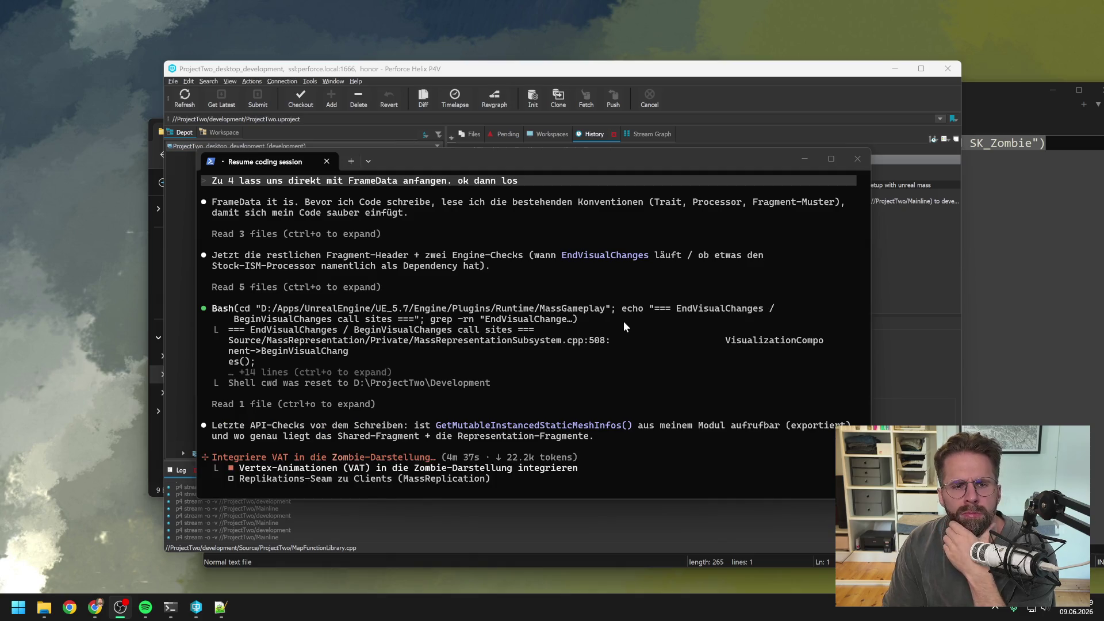
scroll(604, 333, down, 2)
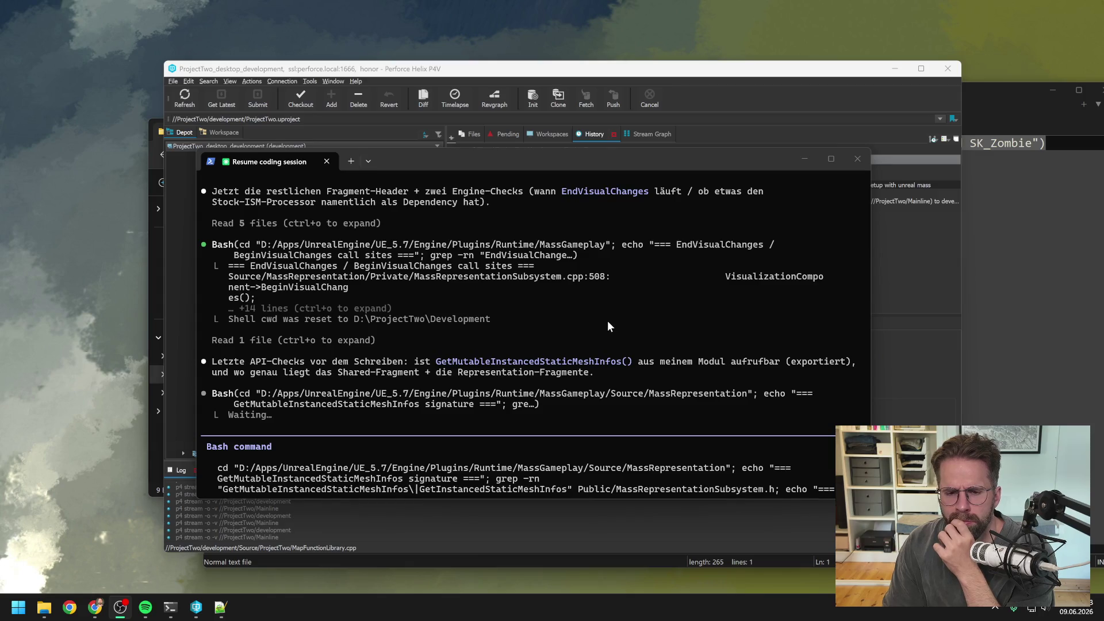
scroll(602, 334, down, 2)
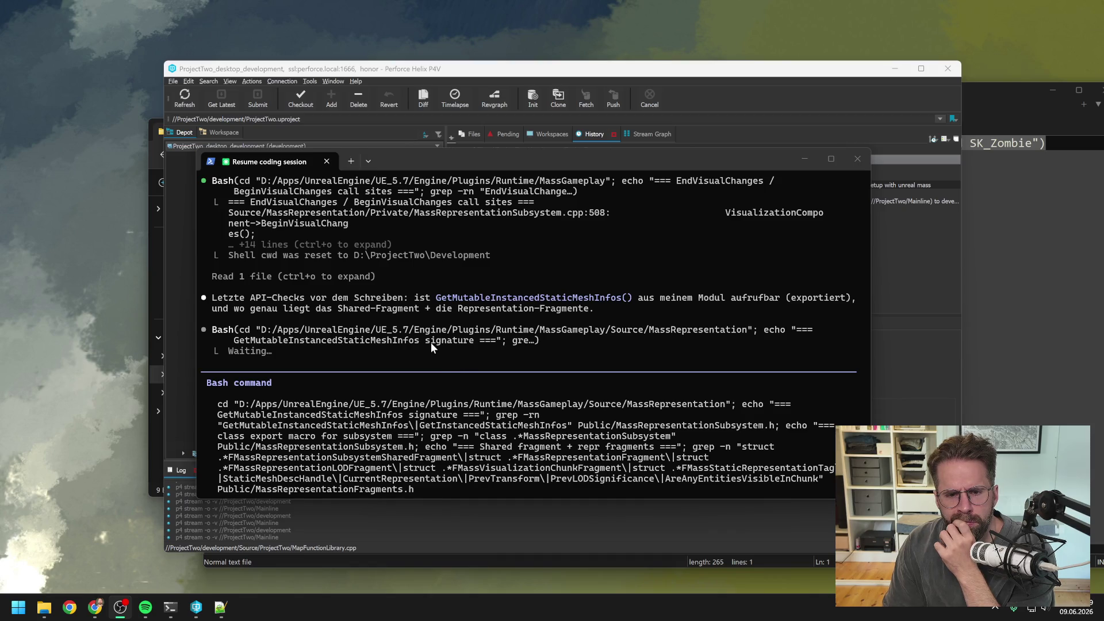
scroll(430, 342, down, 4)
click(326, 387)
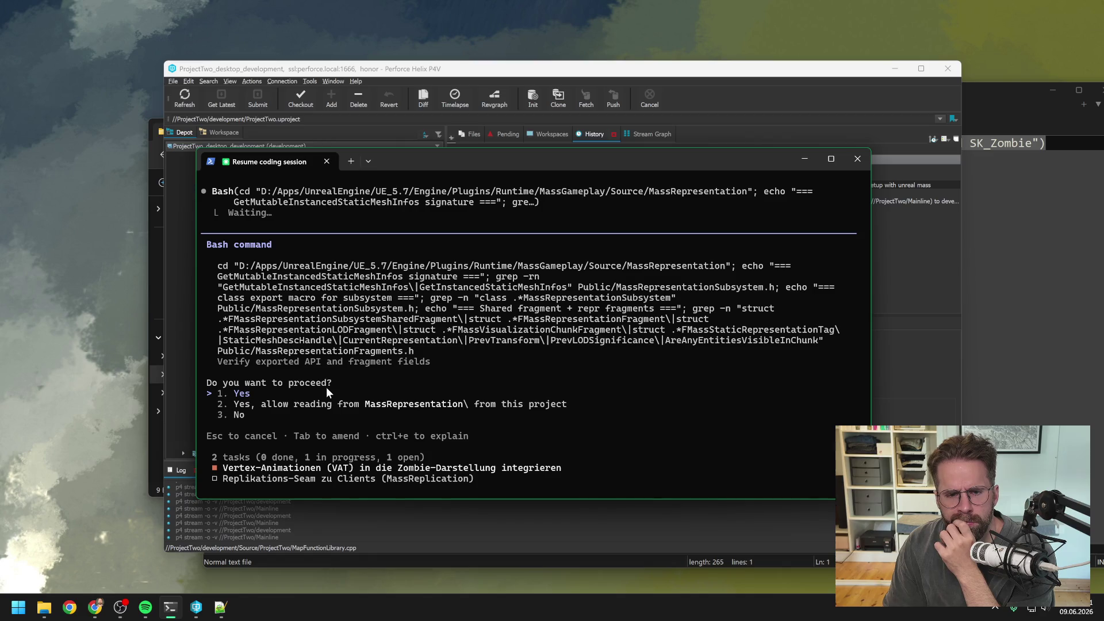
key(Return)
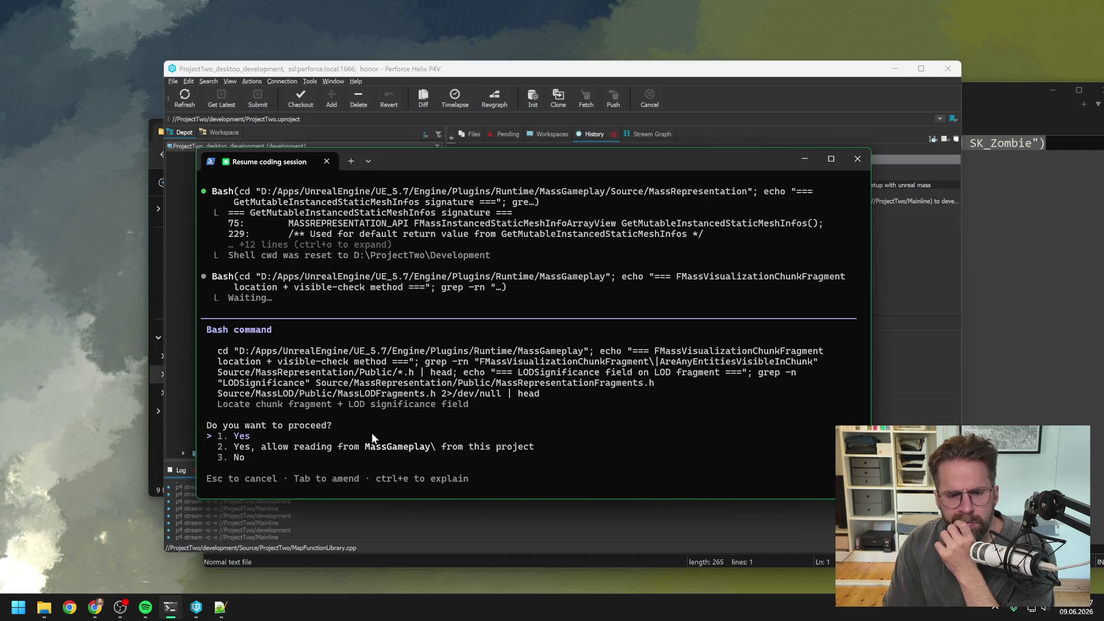
key(Return)
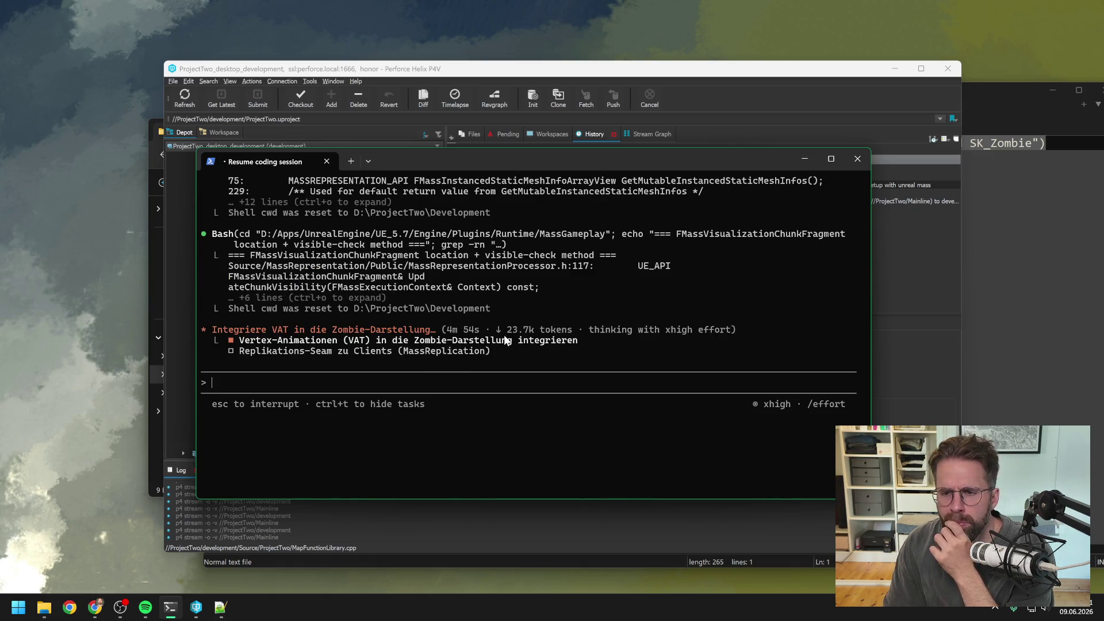
Approve the chunk fragment definition and method-name searches, then the p4 checkout of five files
scroll(519, 332, up, 2)
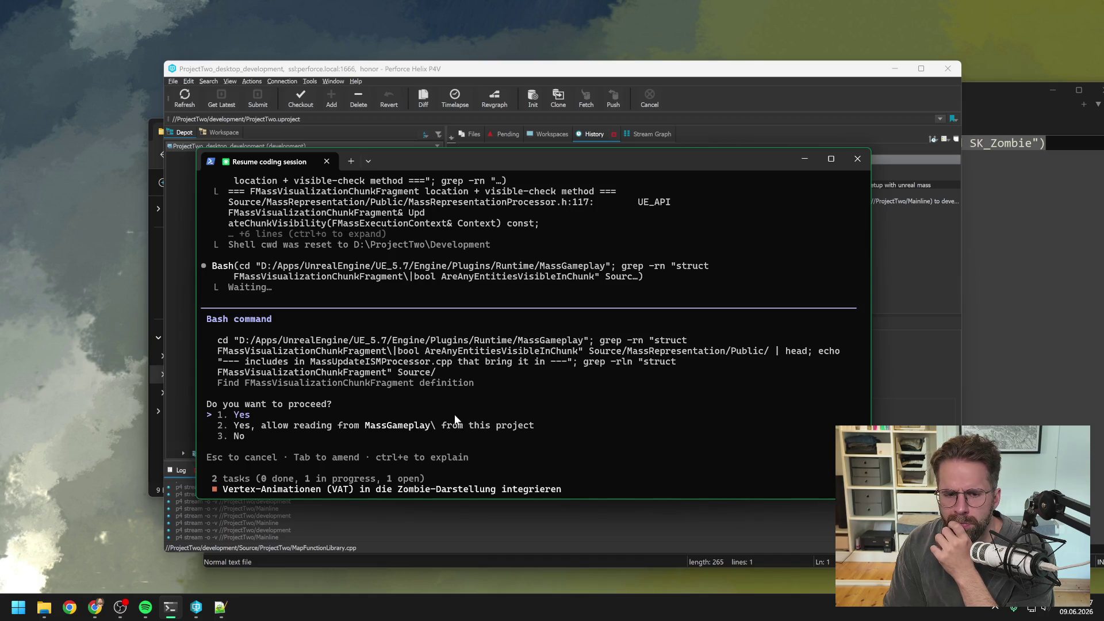
key(Return)
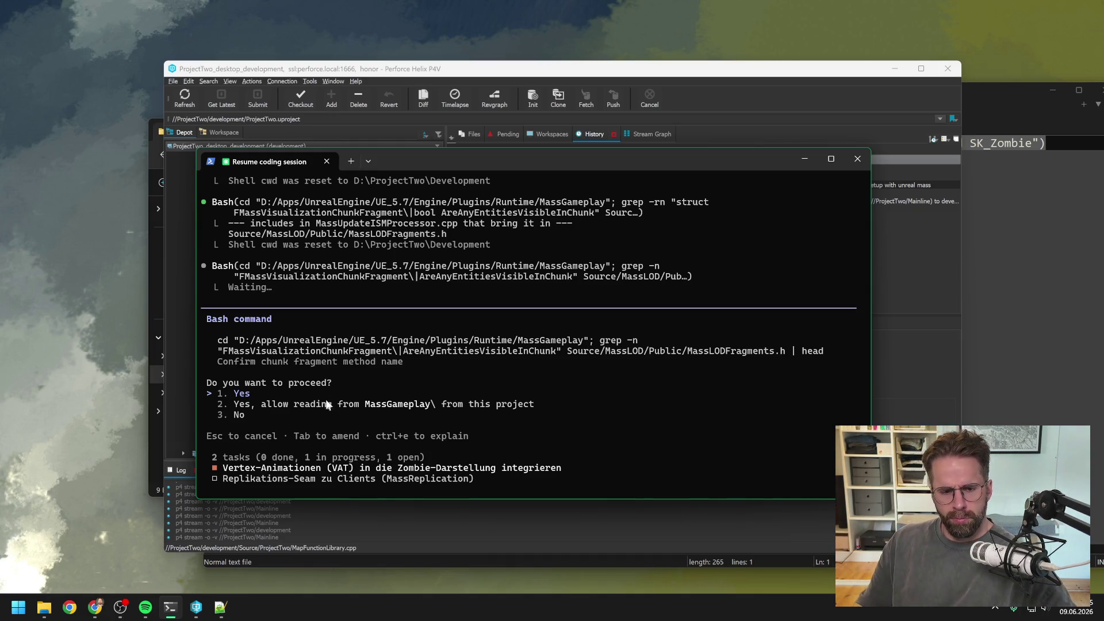
key(Return)
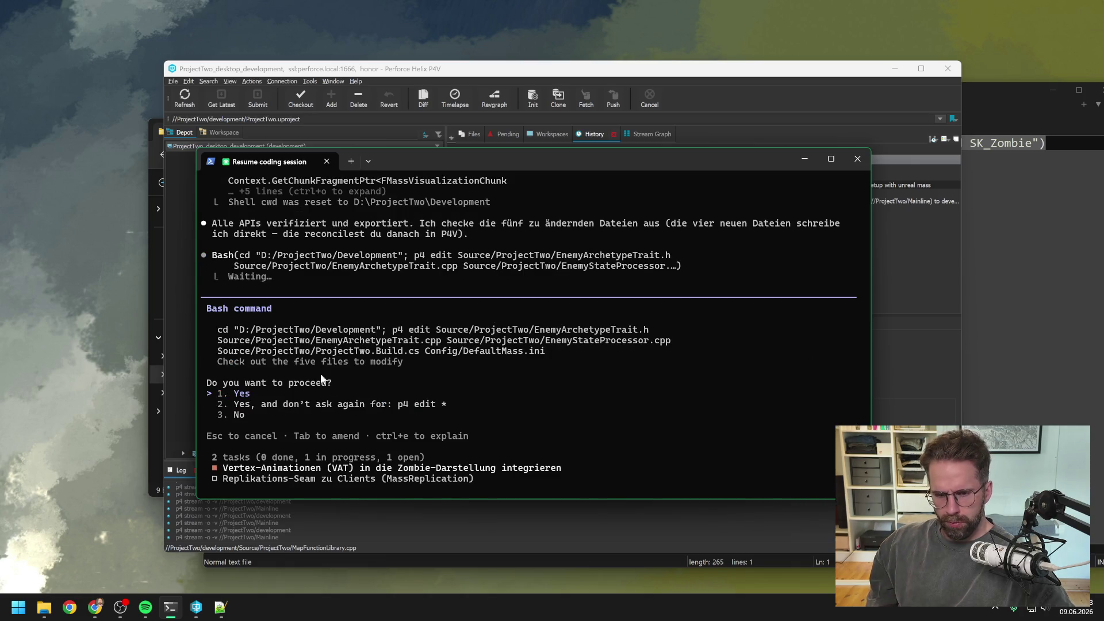
key(Return)
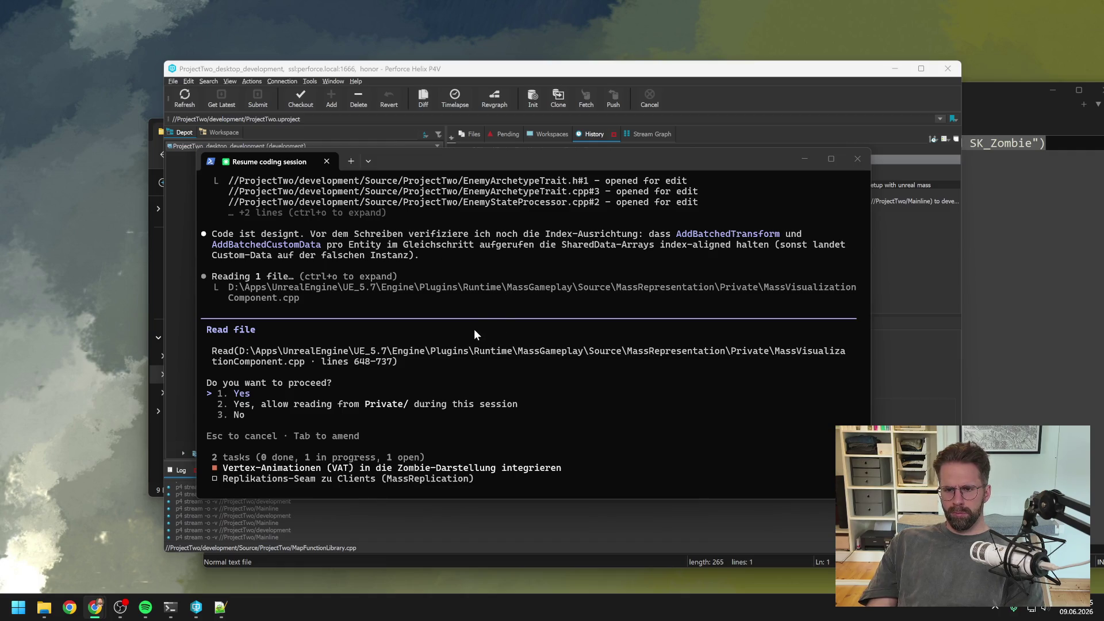
Allow Claude Code to read the MassVisualizationComponent.cpp source
click(270, 392)
key(Return)
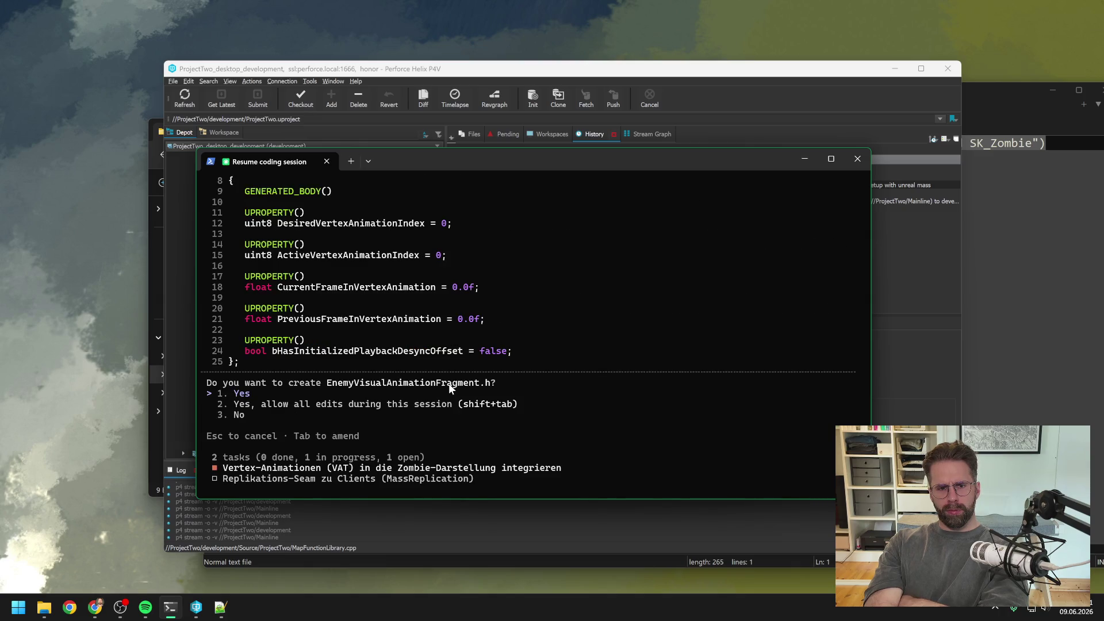
Approve creating EnemyVisualAnimationFragment.h, EnemyVertexAnimationSetSharedFragment.h and ZombieVertexAnimationISMProcessor.h
scroll(474, 371, up, 10)
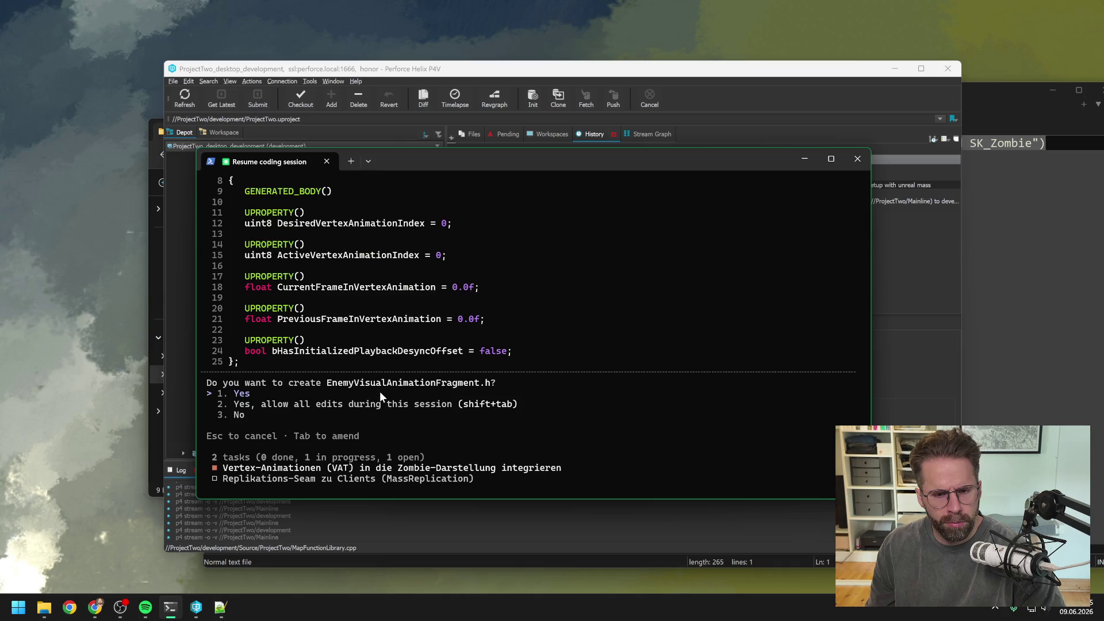
key(Return)
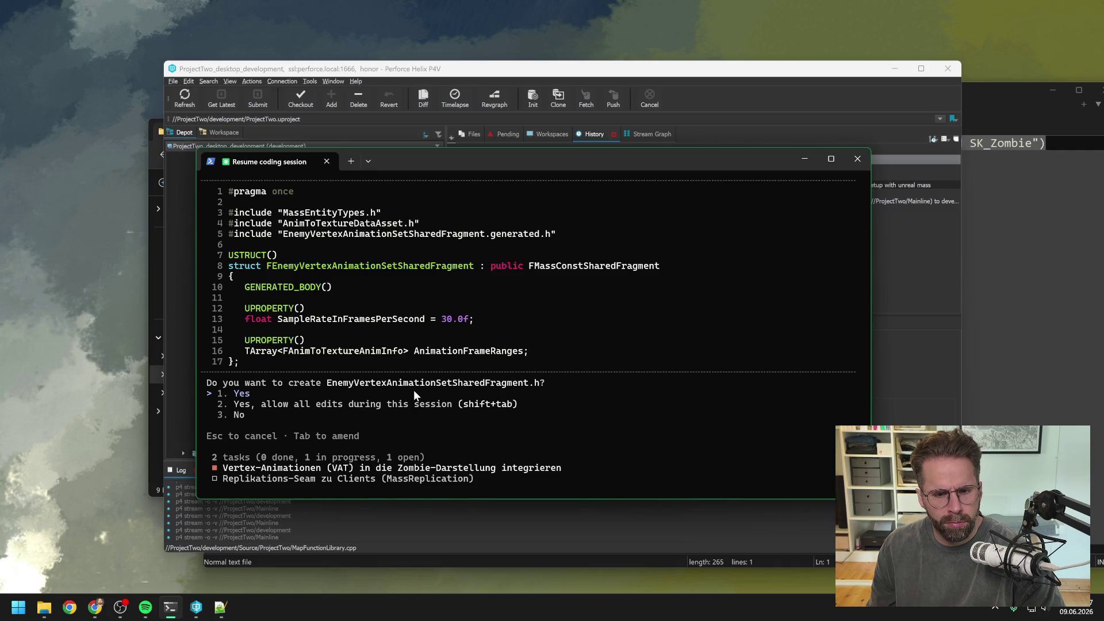
key(Return)
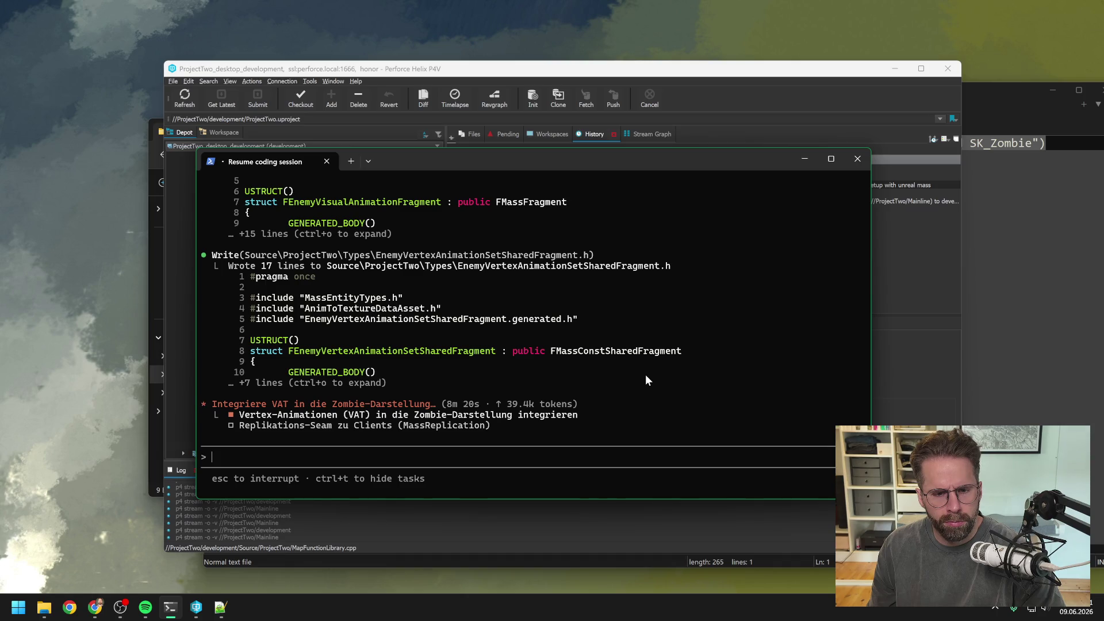
scroll(645, 375, up, 2)
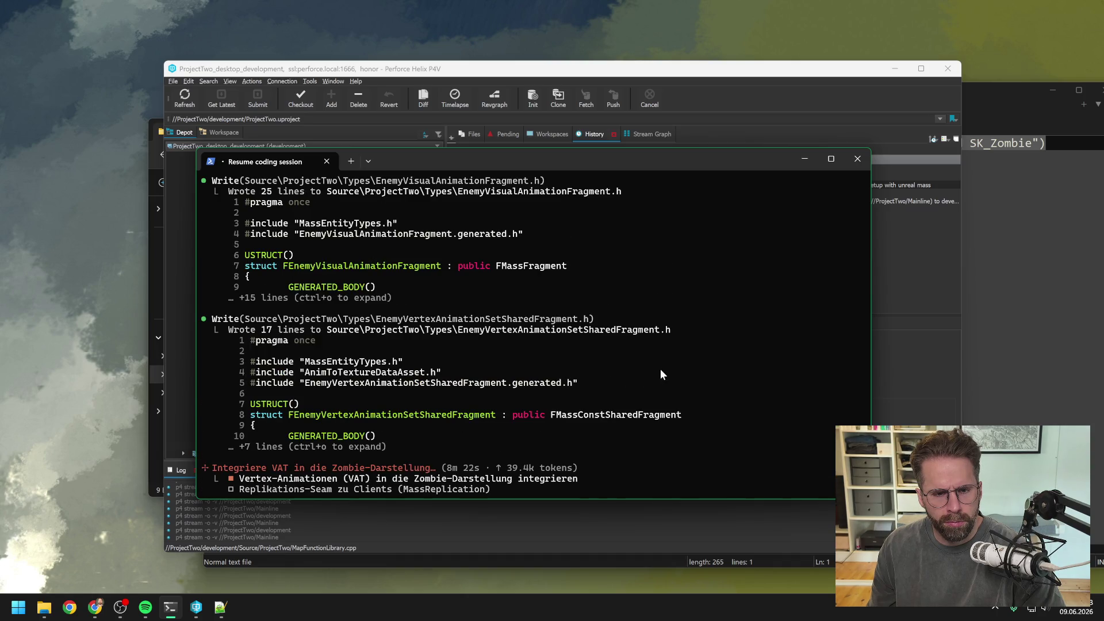
scroll(657, 374, up, 1)
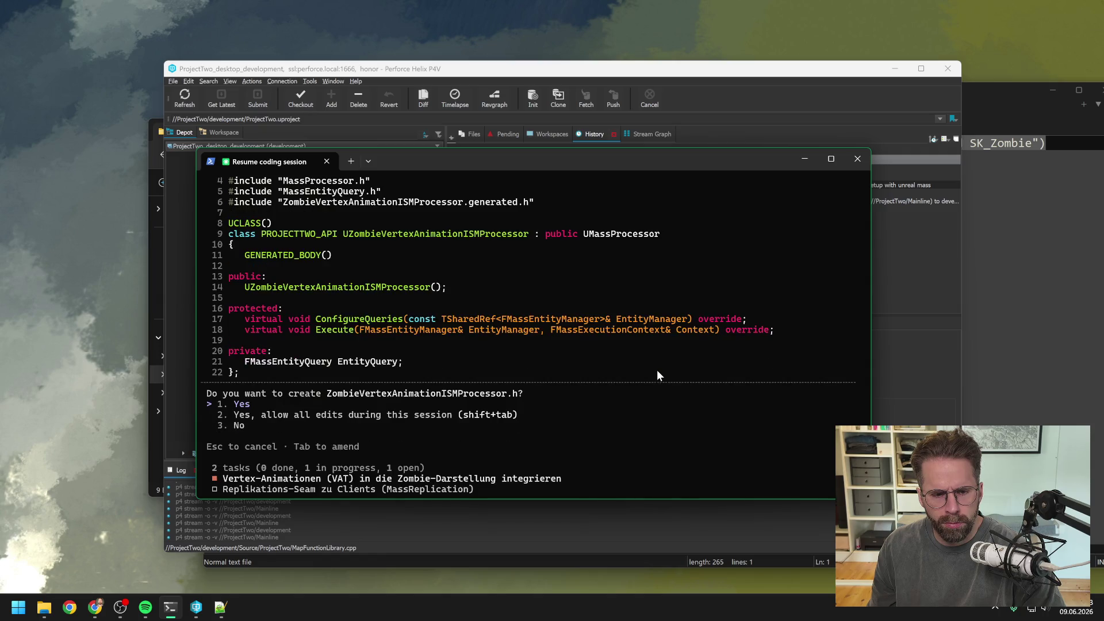
key(Return)
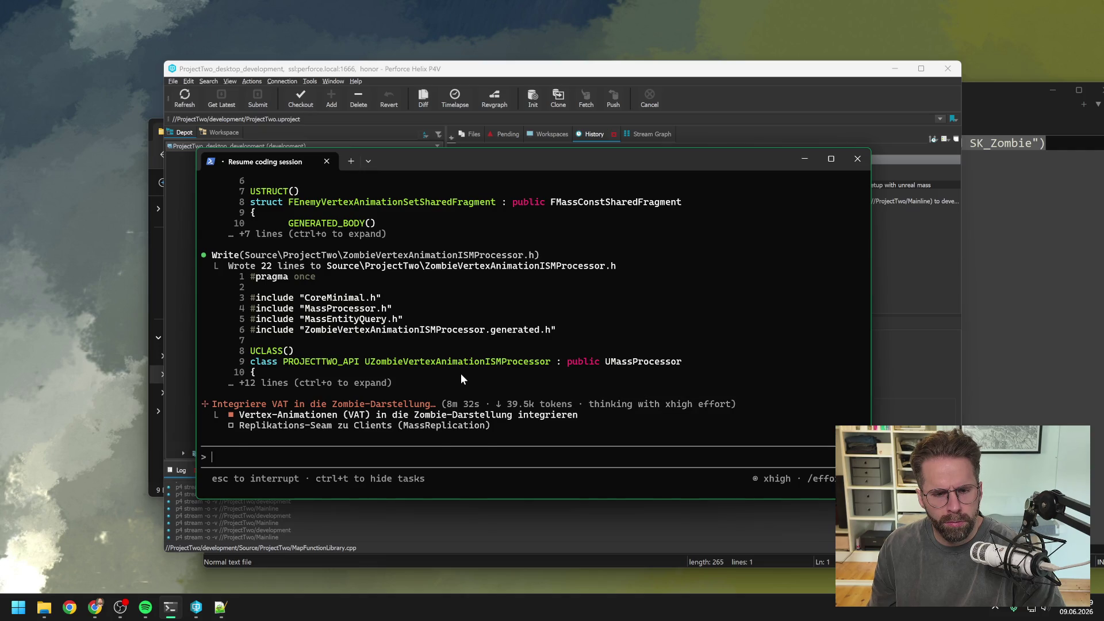
scroll(461, 372, up, 3)
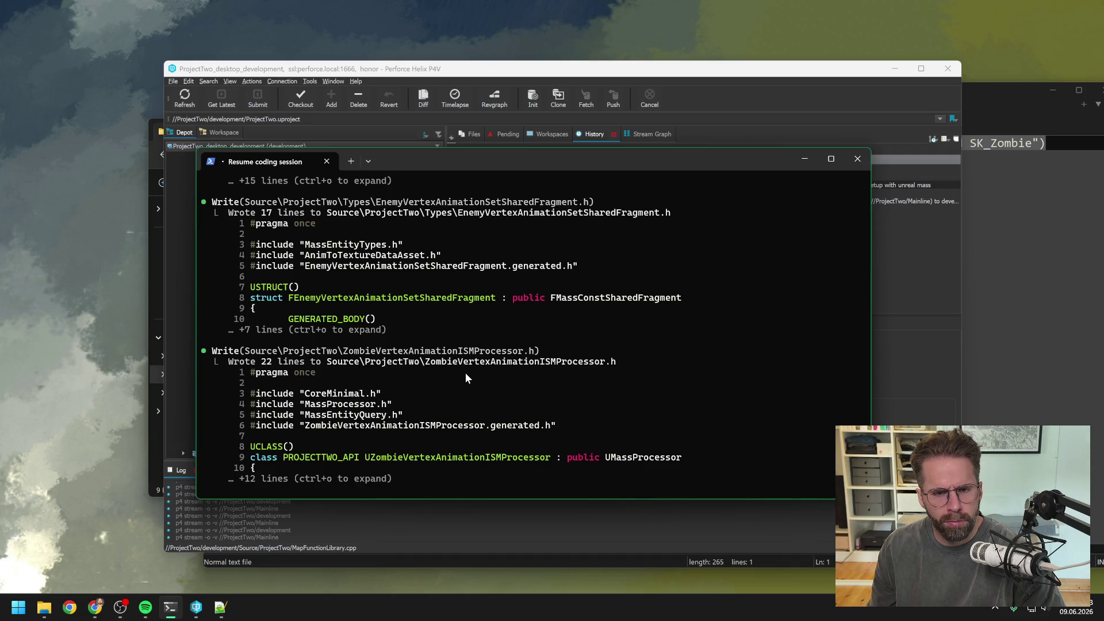
scroll(464, 373, down, 3)
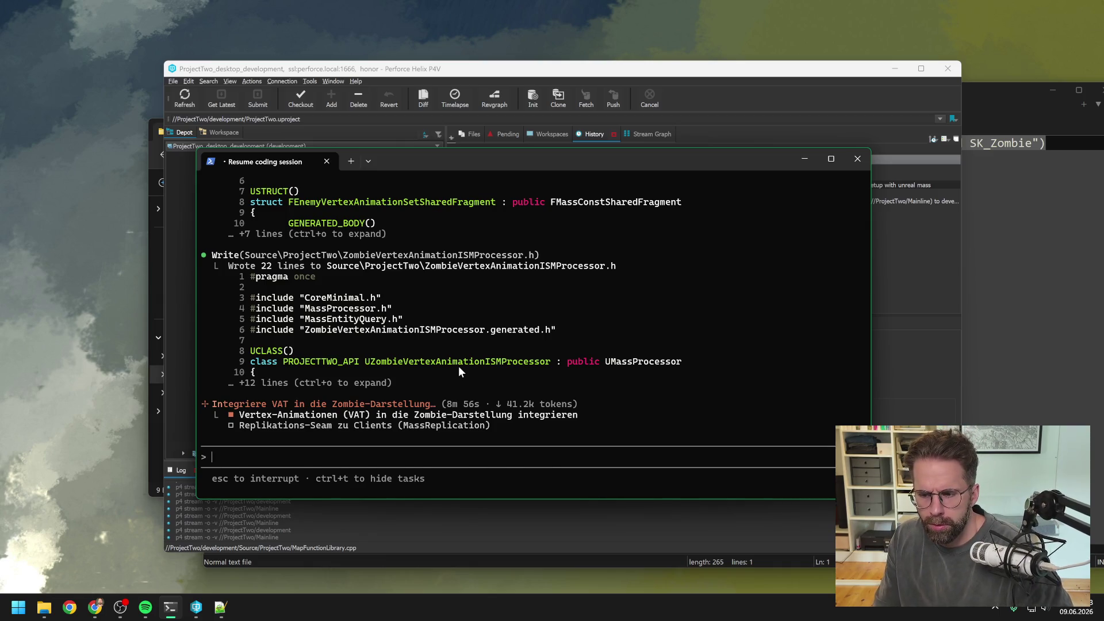
Review the proposed 133-line ZombieVertexAnimationISMProcessor.cpp listing and approve creating it
scroll(479, 375, up, 5)
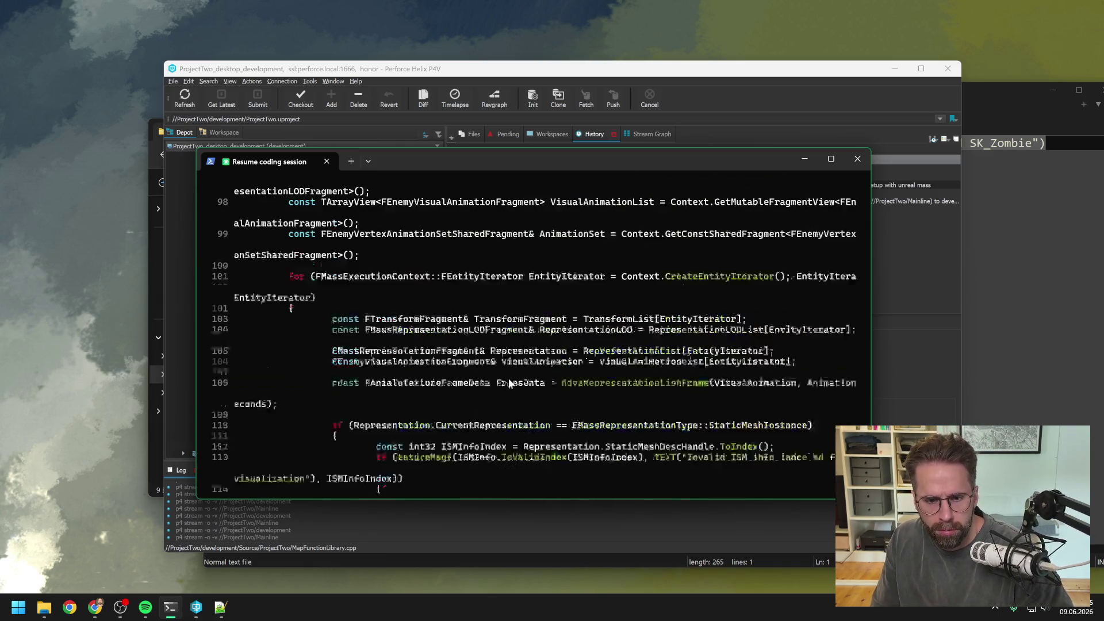
scroll(509, 383, up, 10)
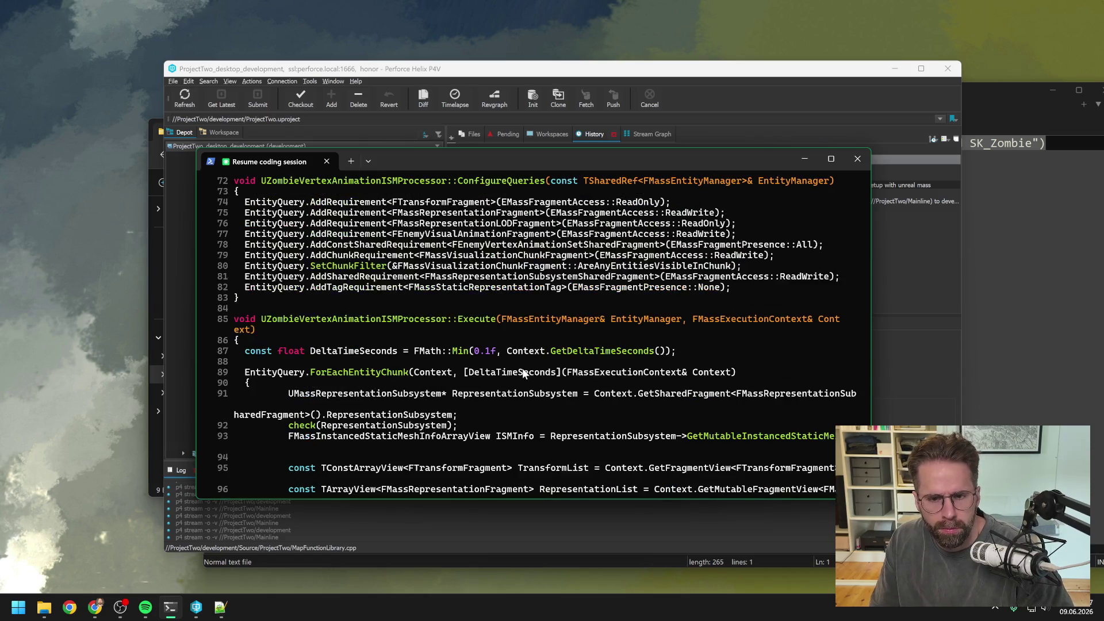
scroll(537, 365, up, 4)
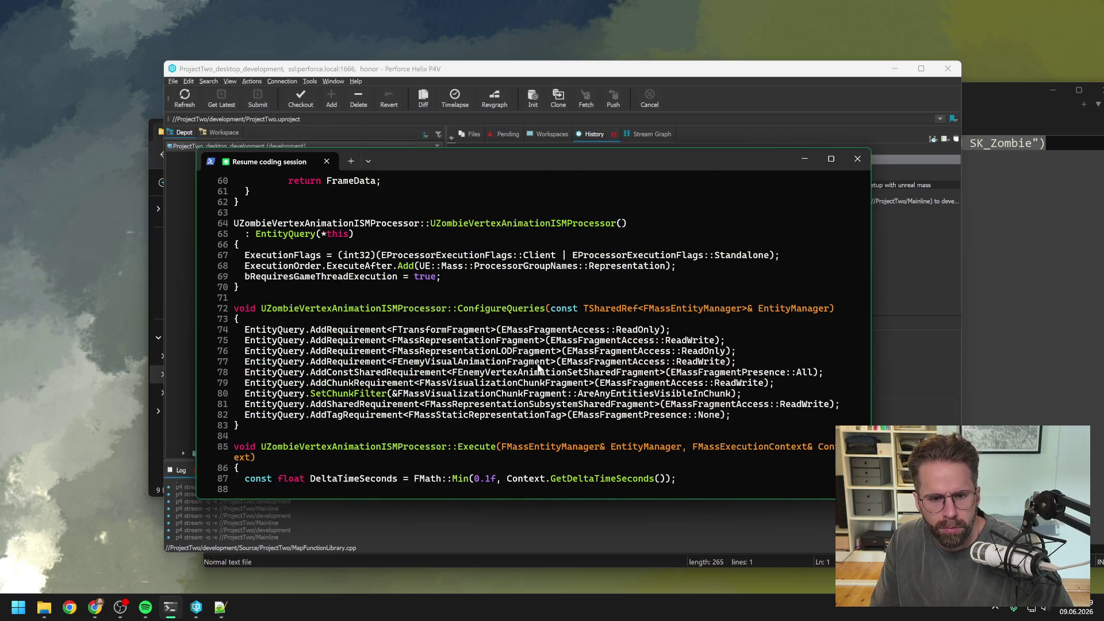
scroll(539, 367, up, 15)
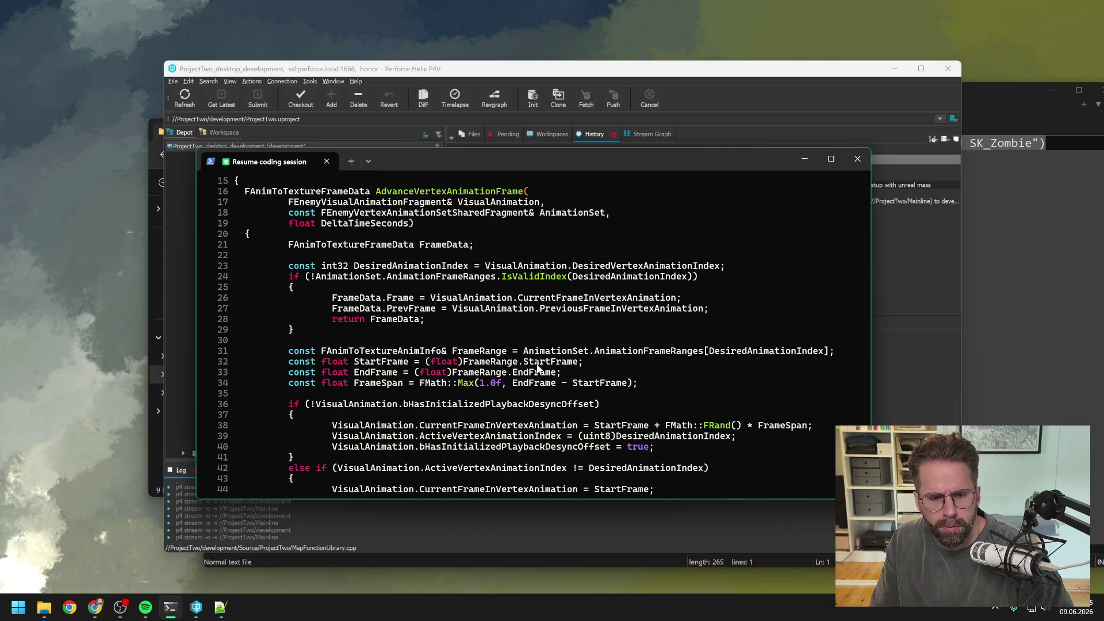
scroll(561, 361, up, 8)
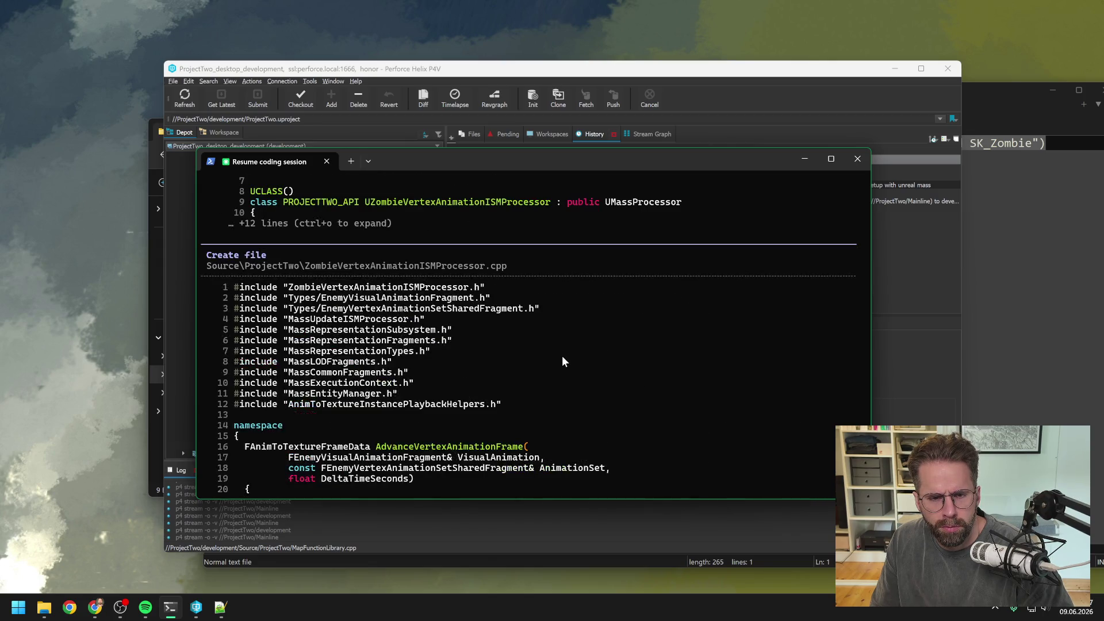
scroll(562, 360, down, 15)
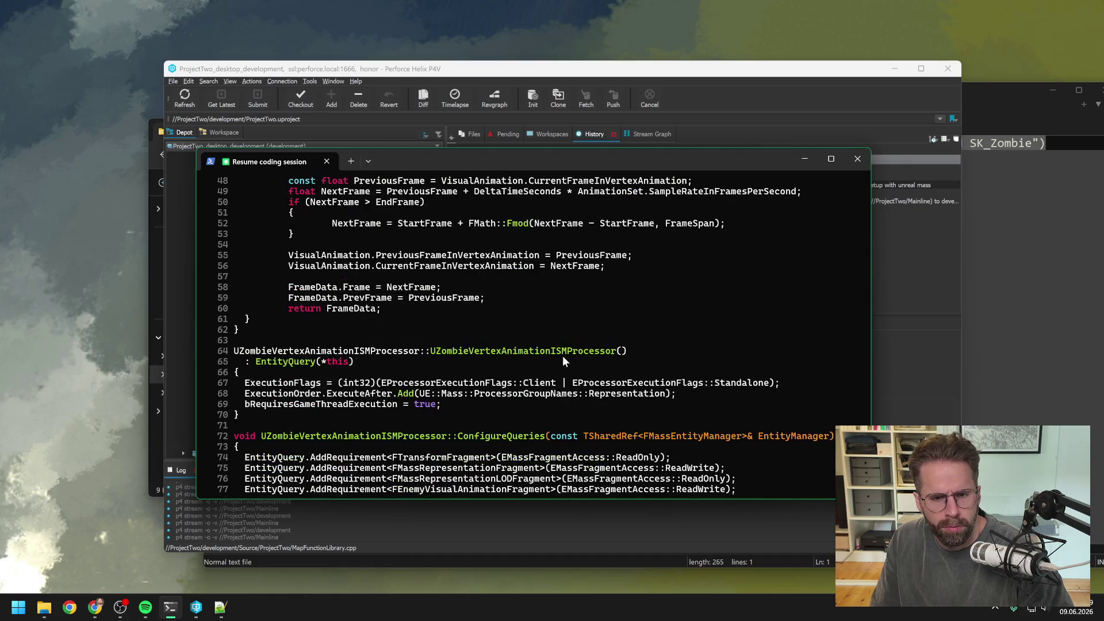
scroll(562, 360, down, 12)
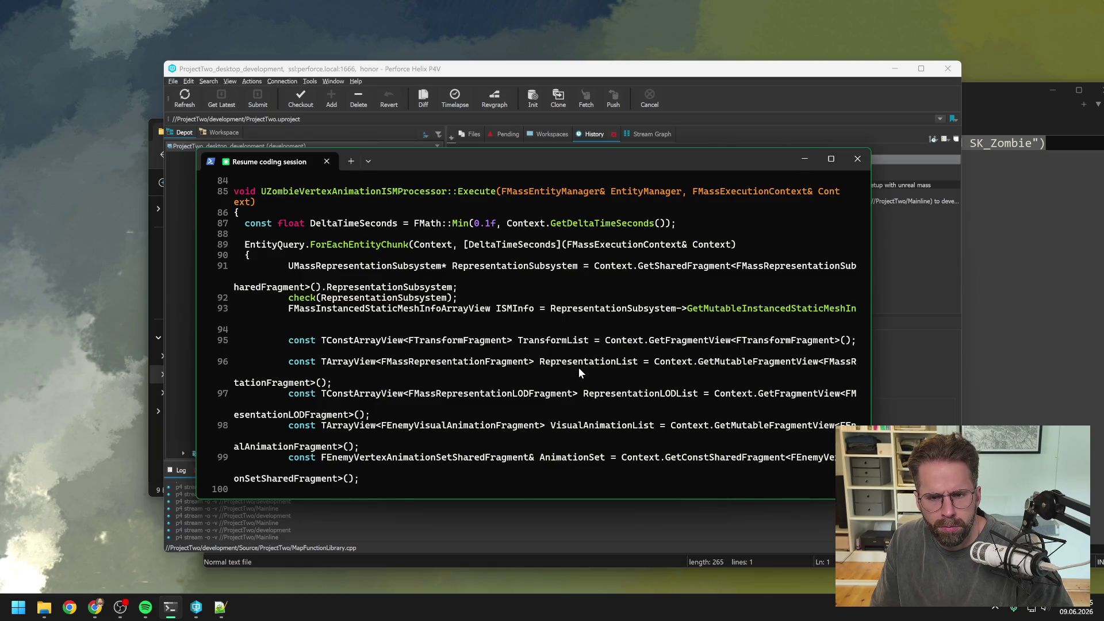
scroll(578, 368, down, 10)
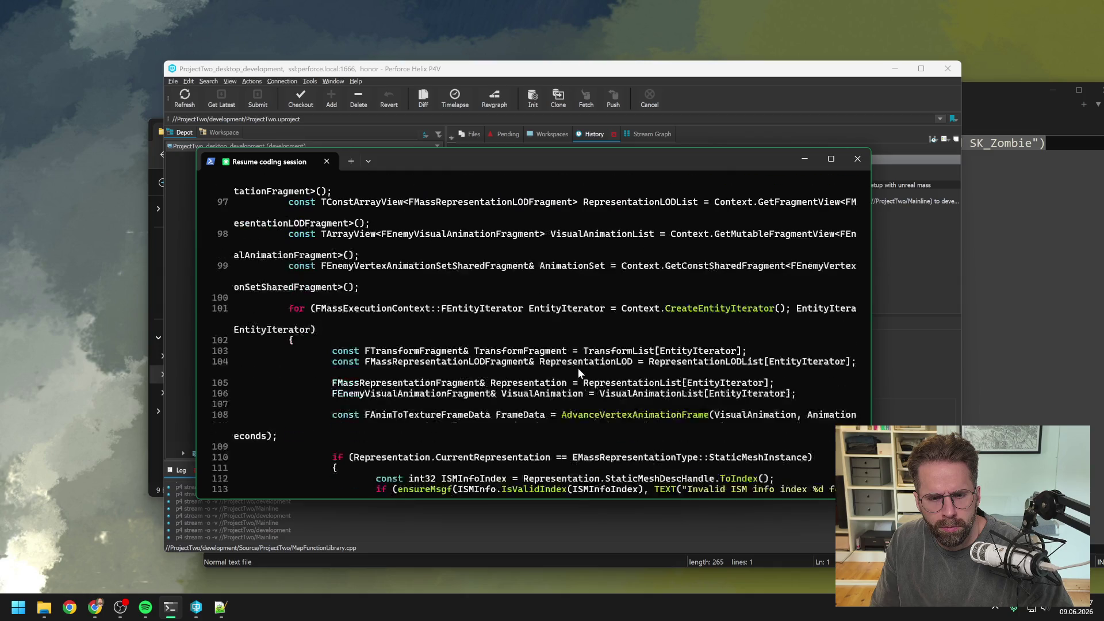
scroll(603, 333, down, 4)
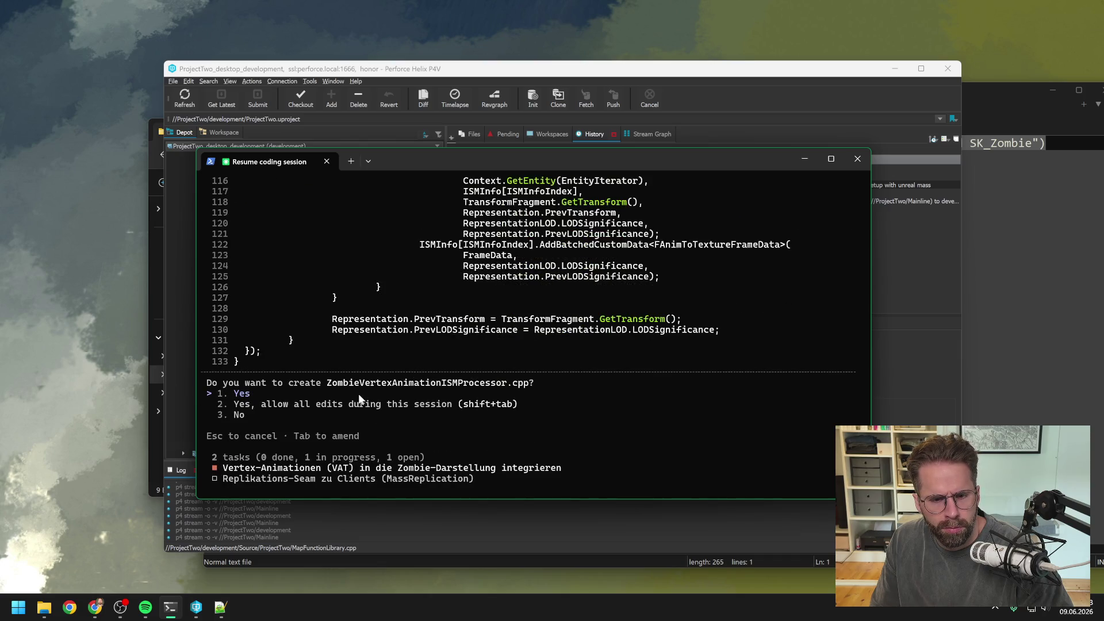
key(Return)
Approve the VertexAnimationDataAsset property in EnemyArchetypeTrait.h and three new includes in its .cpp
scroll(616, 346, up, 2)
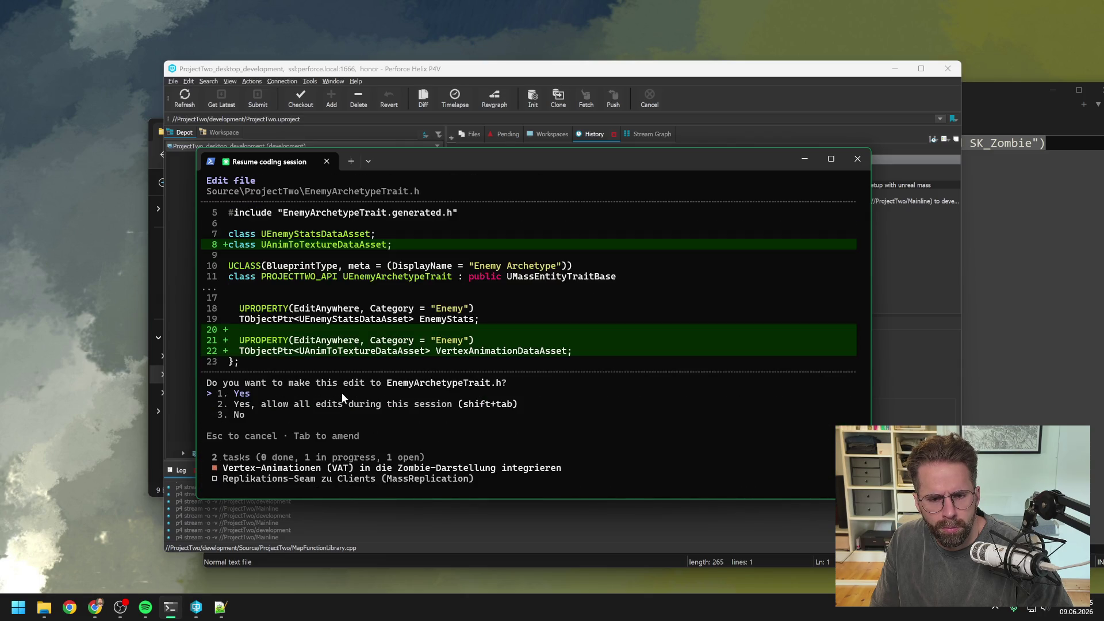
key(Return)
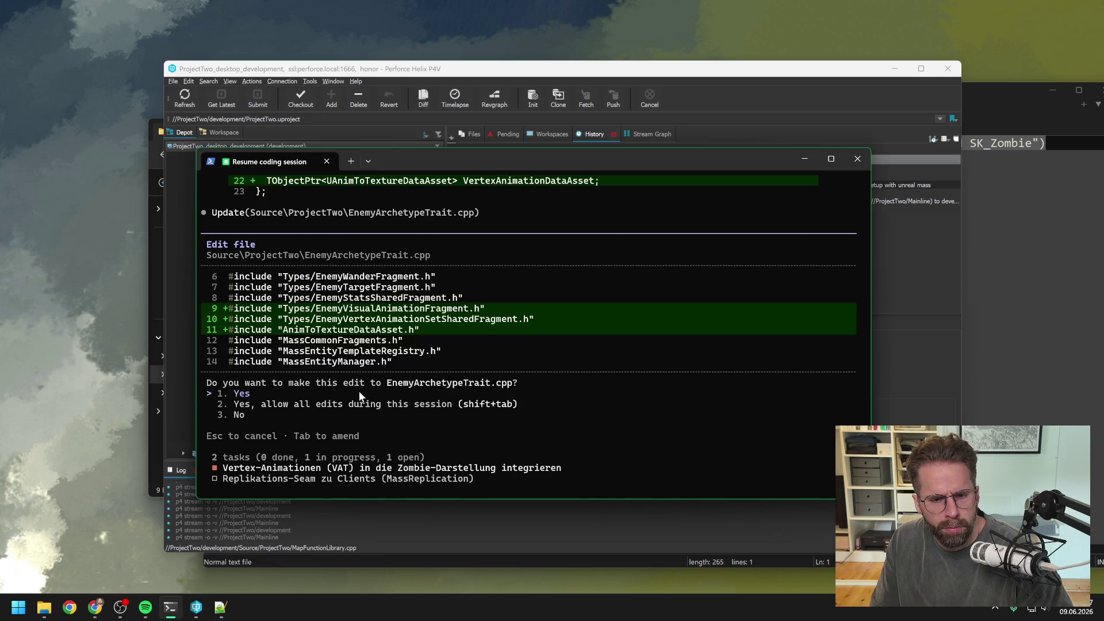
key(Return)
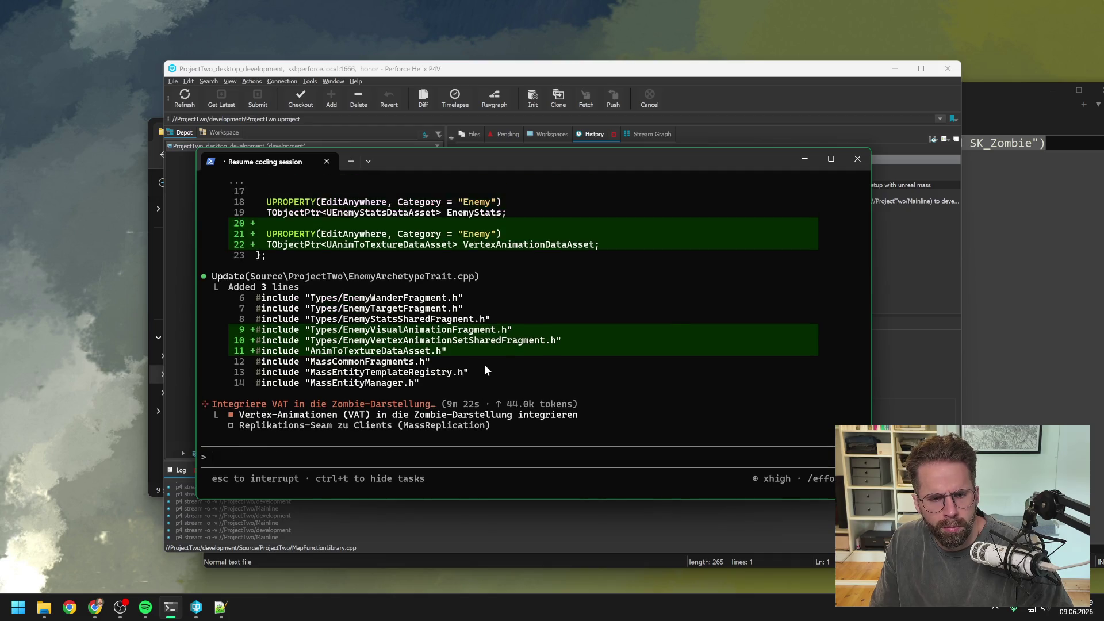
Approve adding FEnemyVisualAnimationFragment and the vertex animation shared fragment setup to EnemyArchetypeTrait.cpp
scroll(484, 369, up, 3)
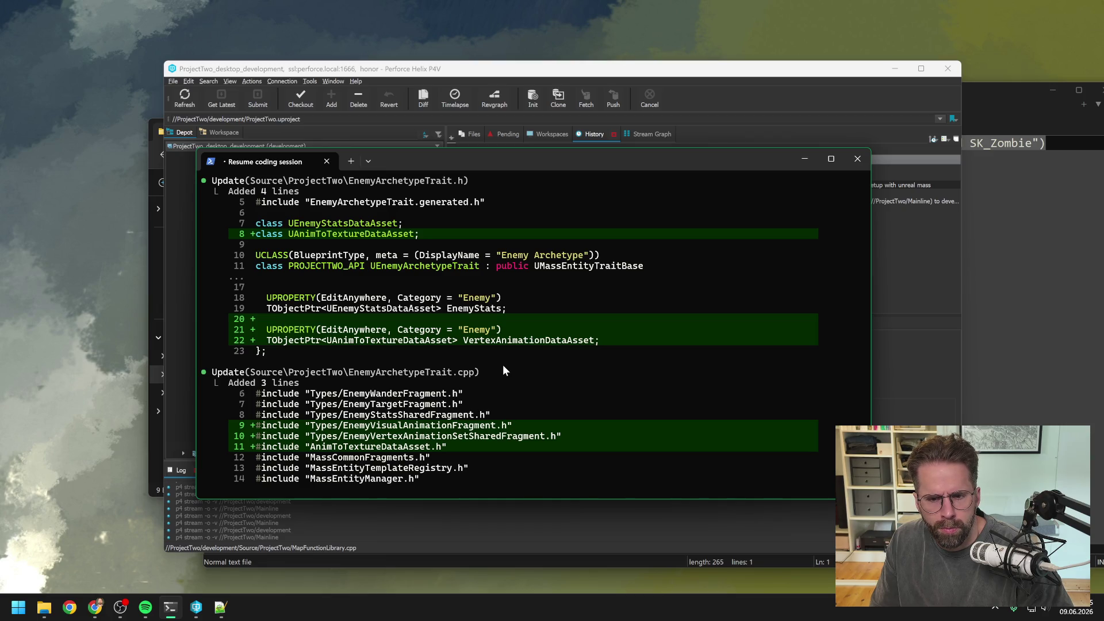
scroll(502, 364, down, 5)
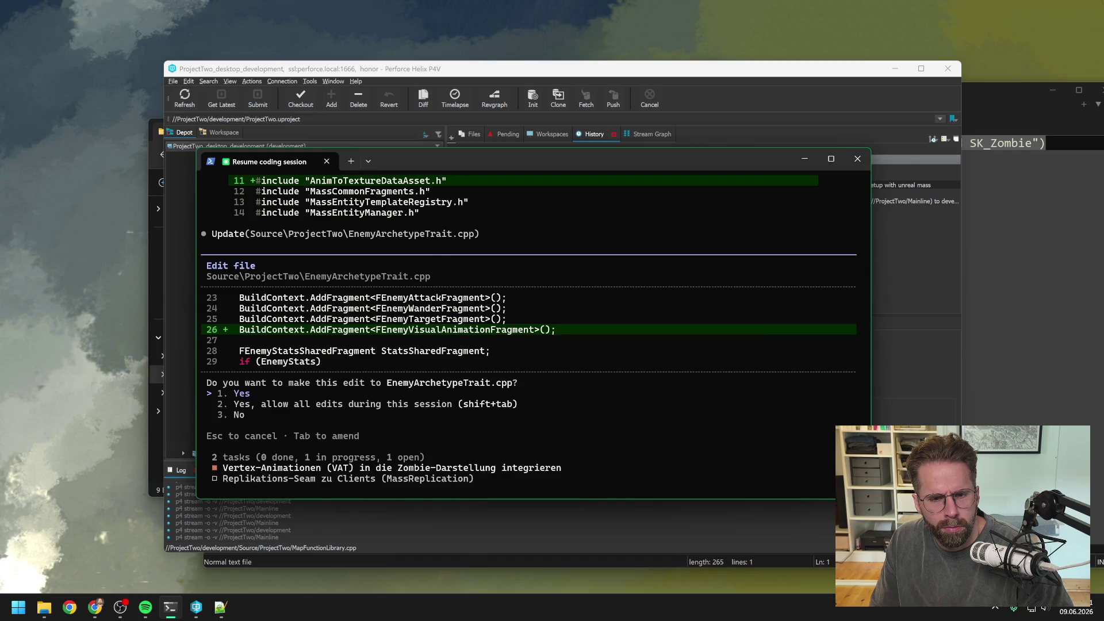
key(Return)
scroll(523, 380, up, 5)
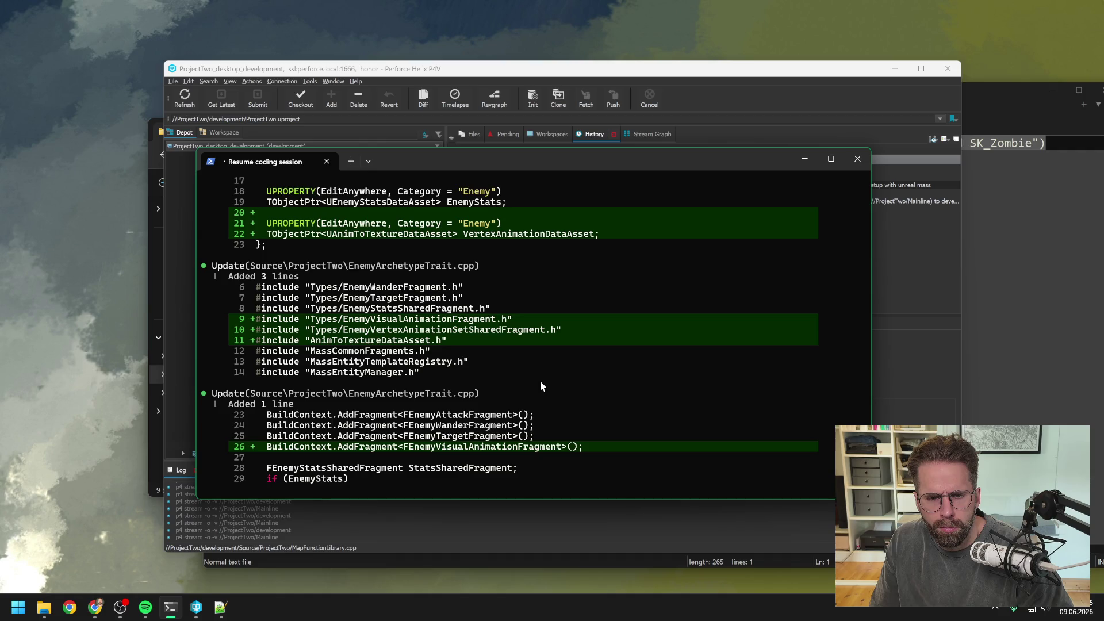
scroll(539, 381, up, 2)
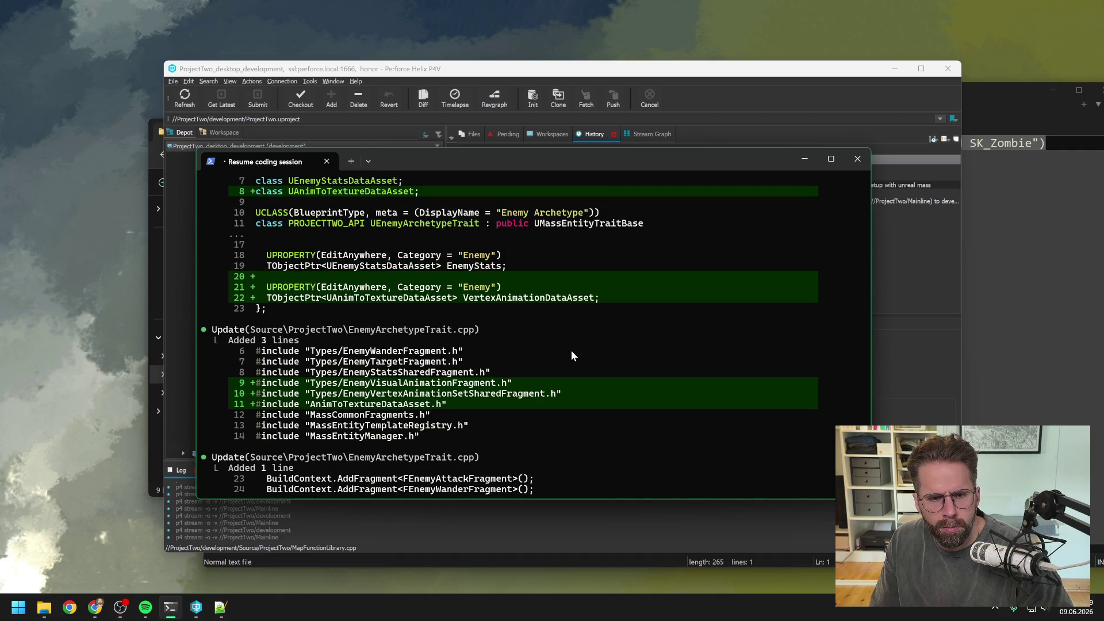
scroll(571, 352, up, 3)
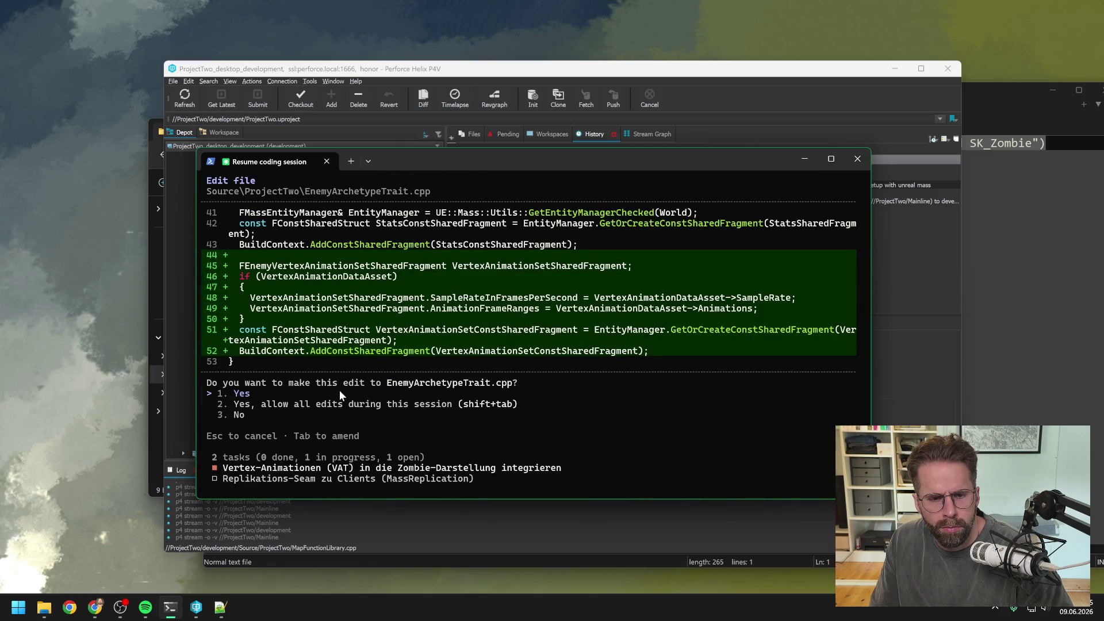
key(Return)
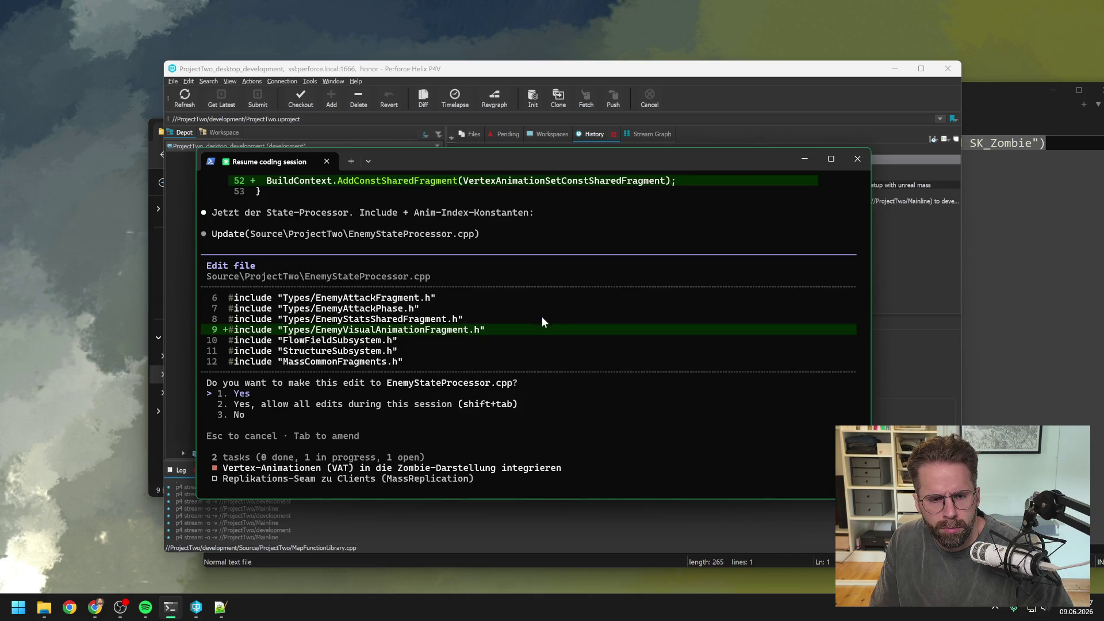
Approve the visual animation include, four zombie anim index constants, and bool-returning StepIdleWander
key(Return)
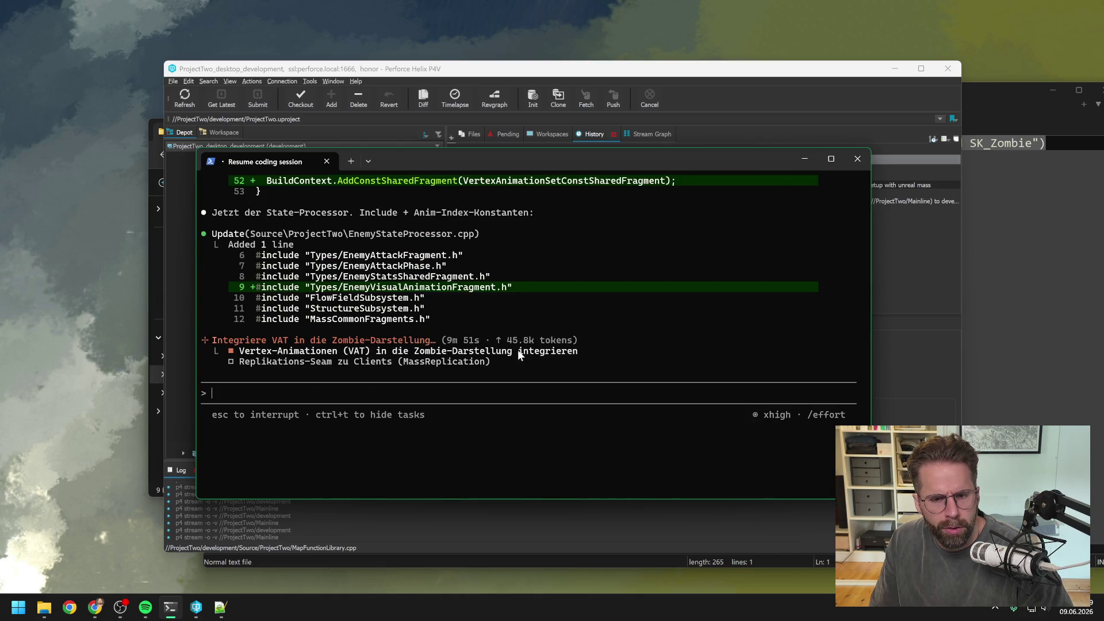
scroll(517, 354, up, 7)
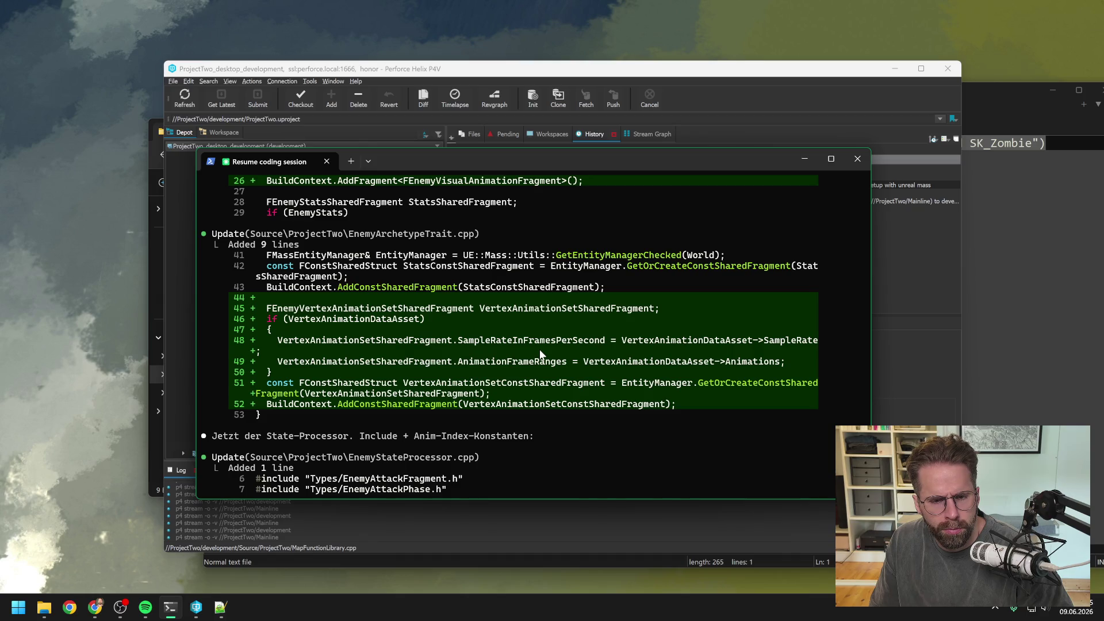
scroll(539, 355, down, 10)
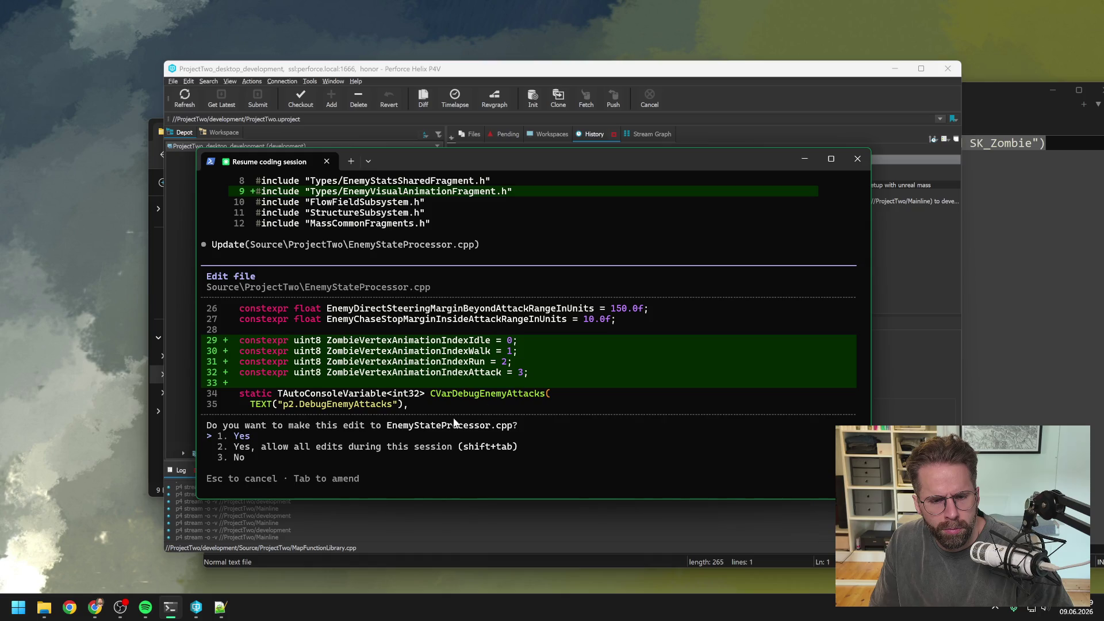
key(Return)
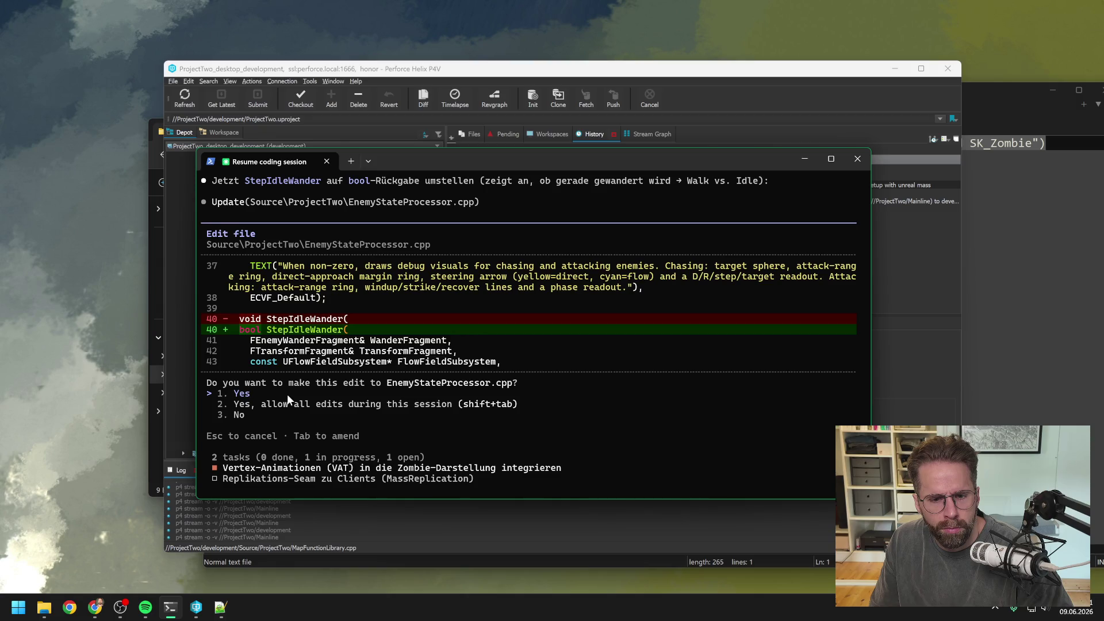
key(Return)
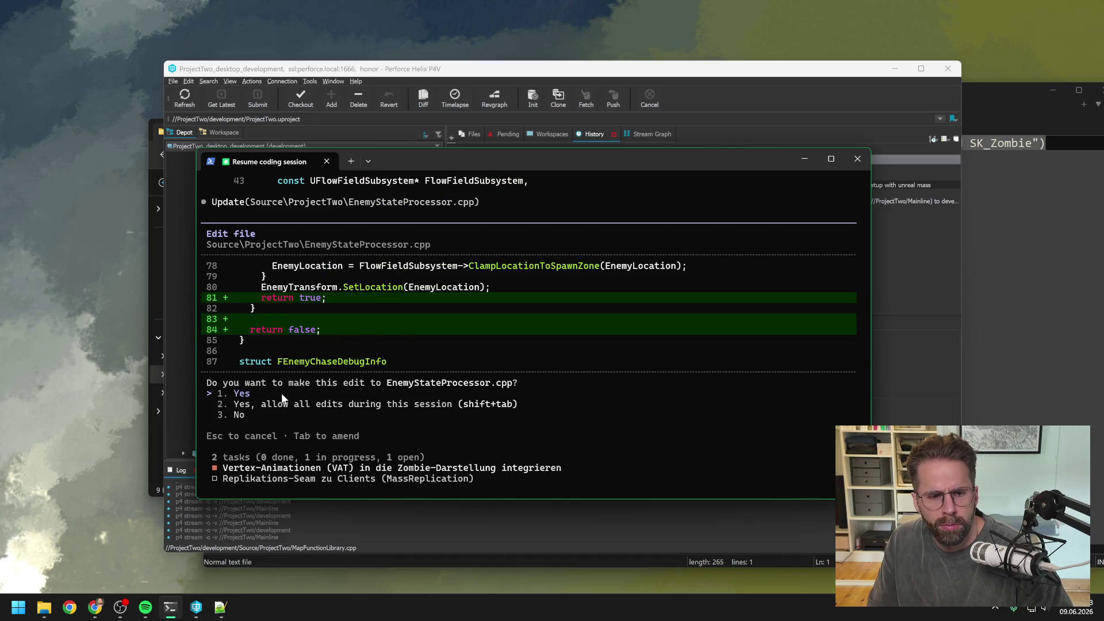
key(Return)
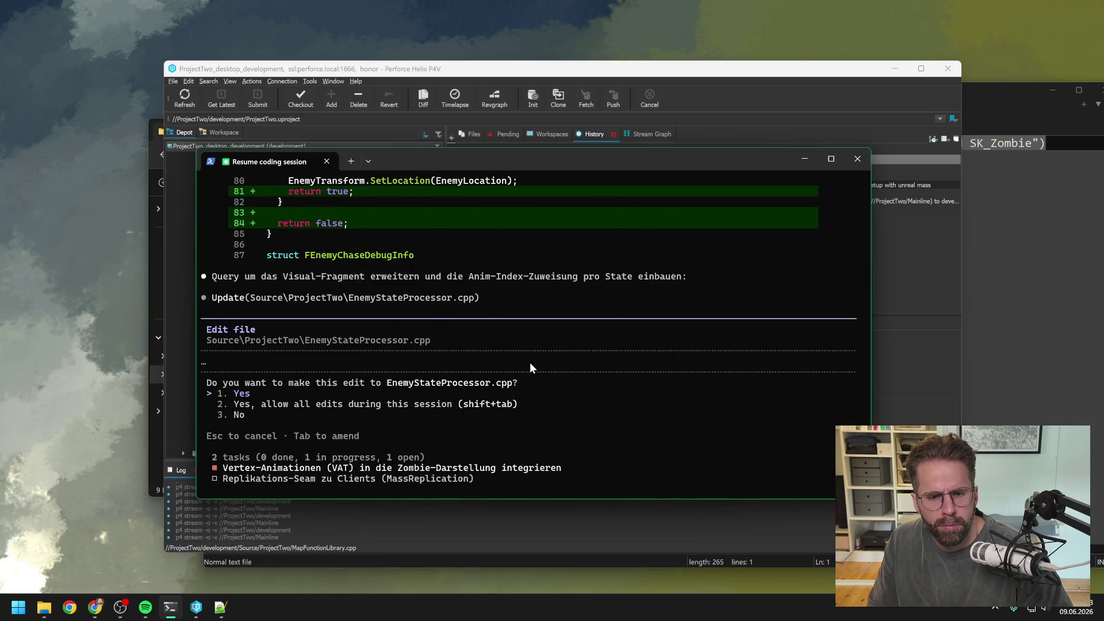
Approve the fragment query, VisualAnimationList view, and idle/walk and attack/run animation index assignments
key(Return)
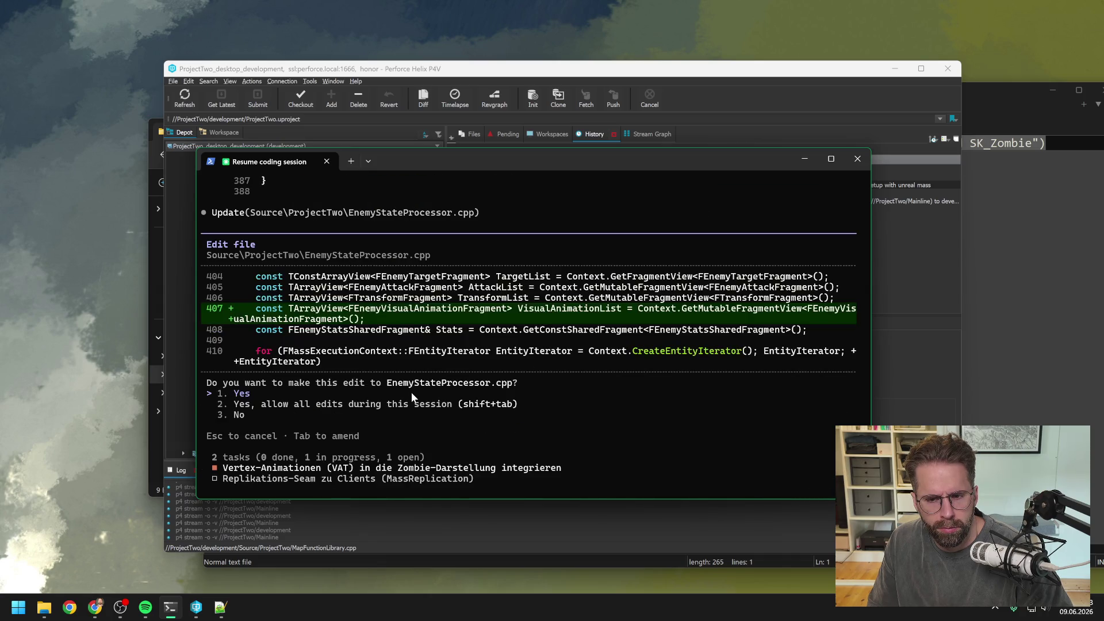
key(Return)
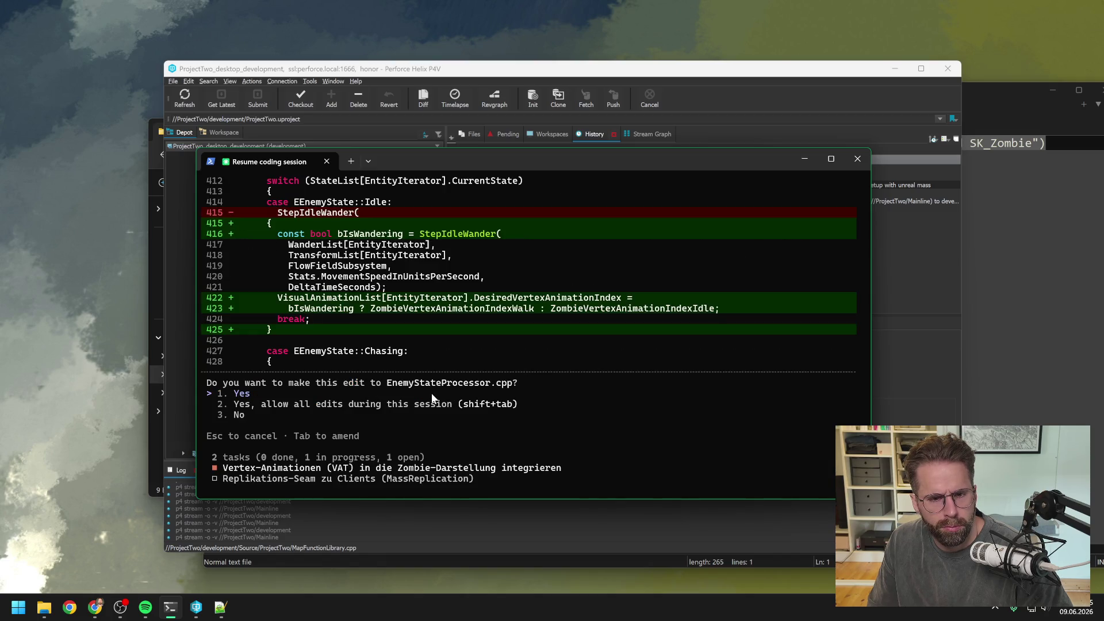
key(Return)
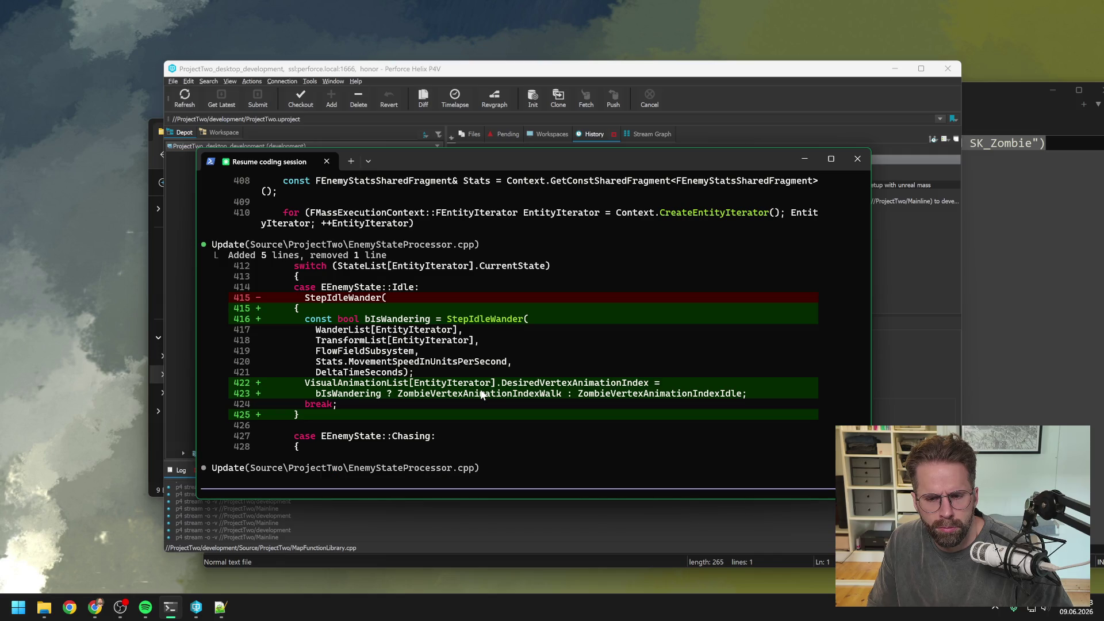
scroll(480, 394, up, 3)
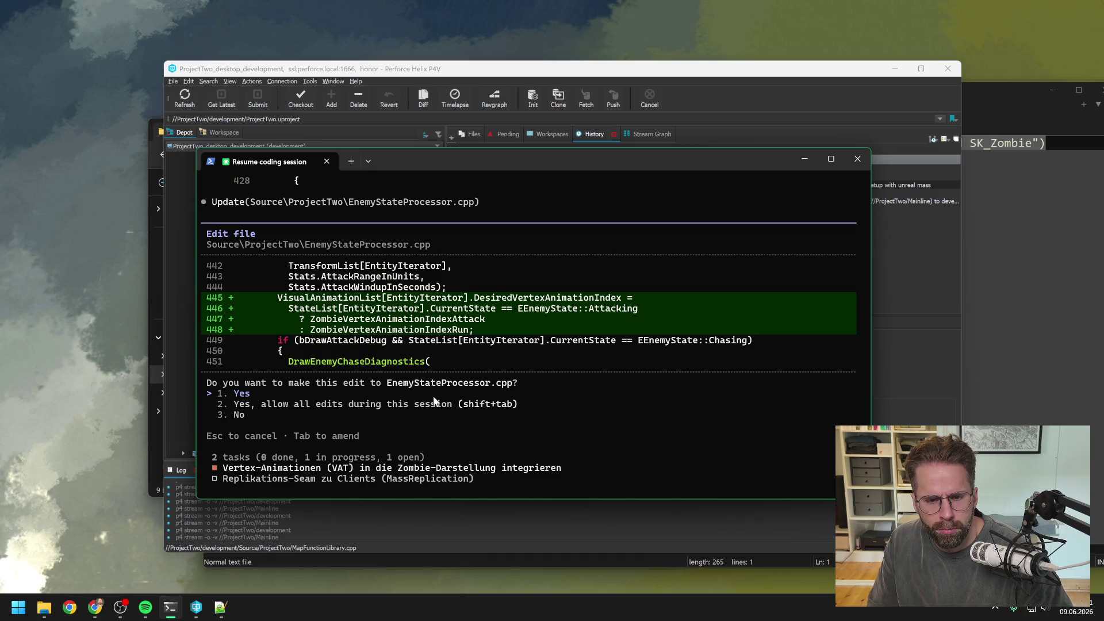
key(Return)
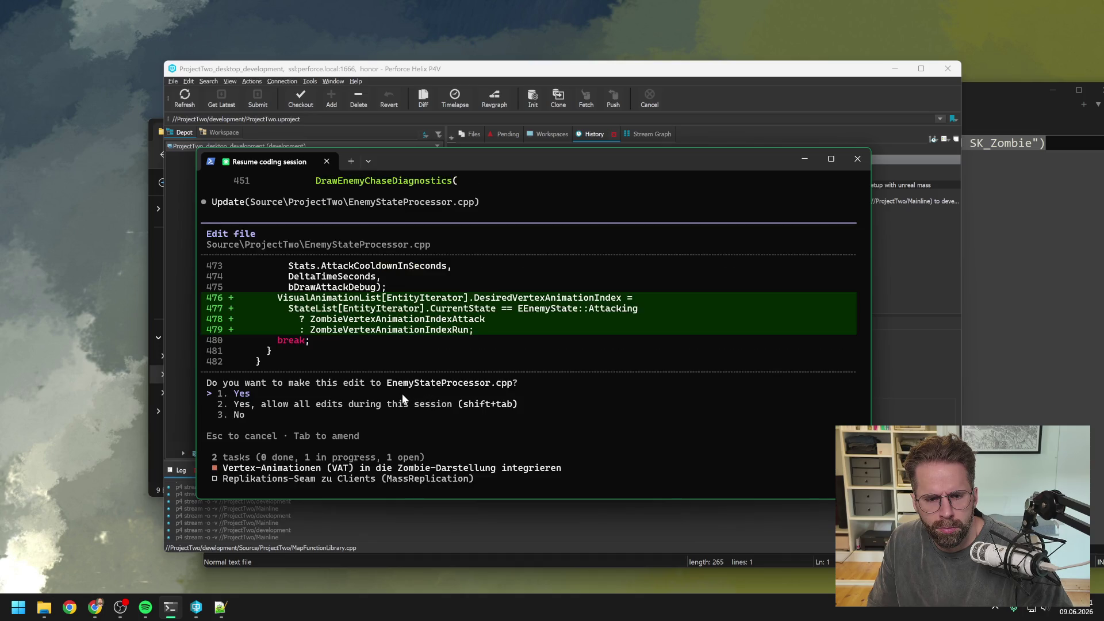
key(Return)
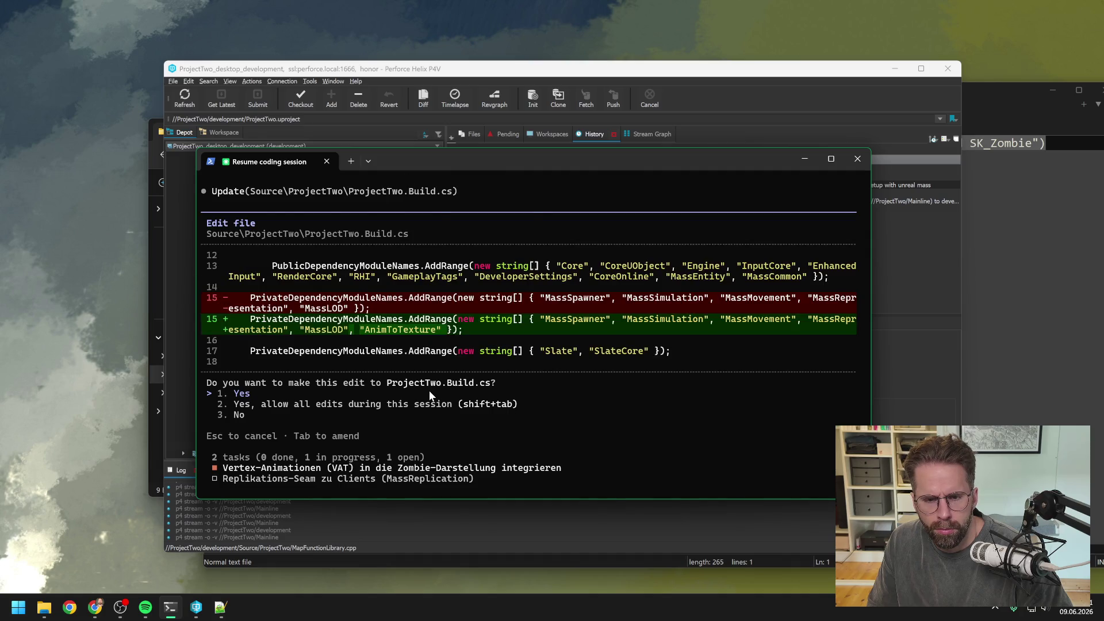
Approve the AnimToTexture dependency in ProjectTwo.Build.cs and disable MassUpdateISMProcessor in DefaultMass.ini
key(Return)
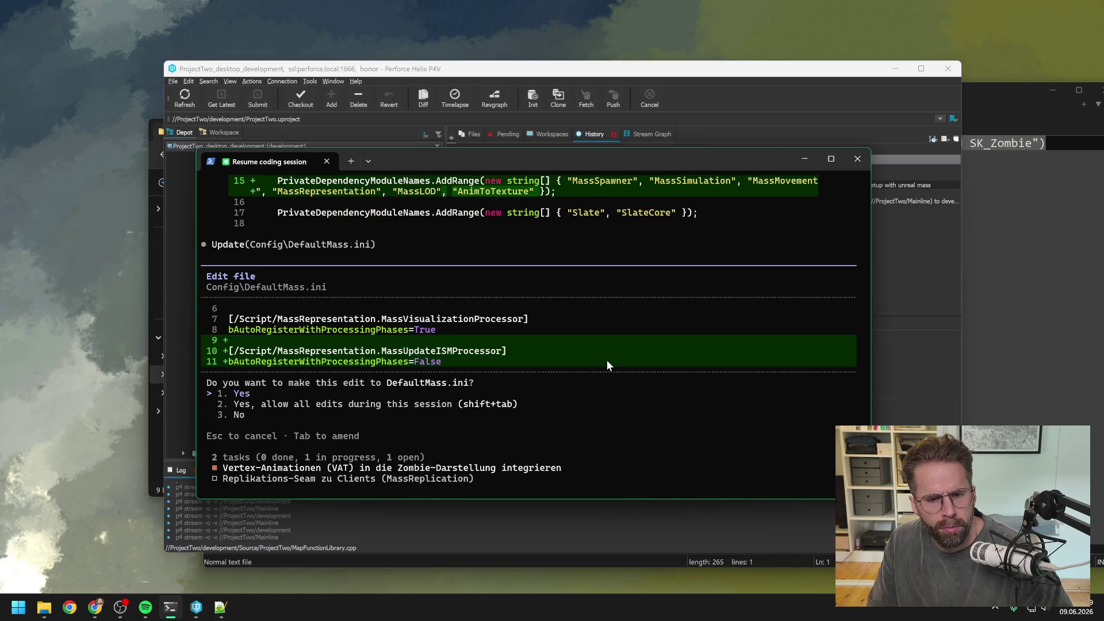
key(Return)
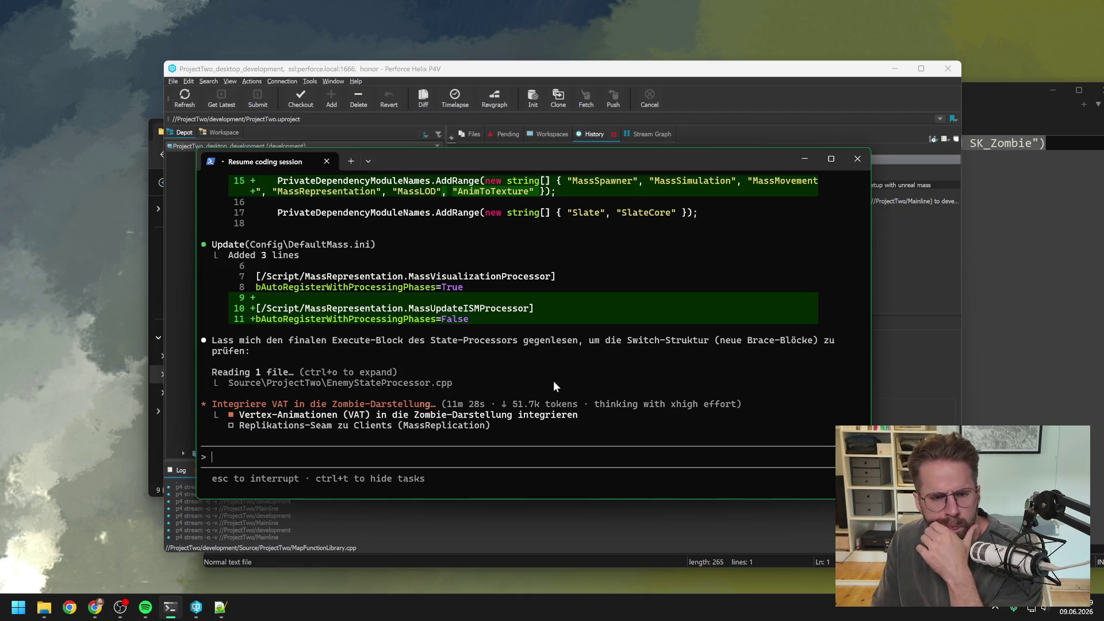
Scroll through Claude Code's diffs to review the final summary of new and changed files
scroll(551, 385, up, 4)
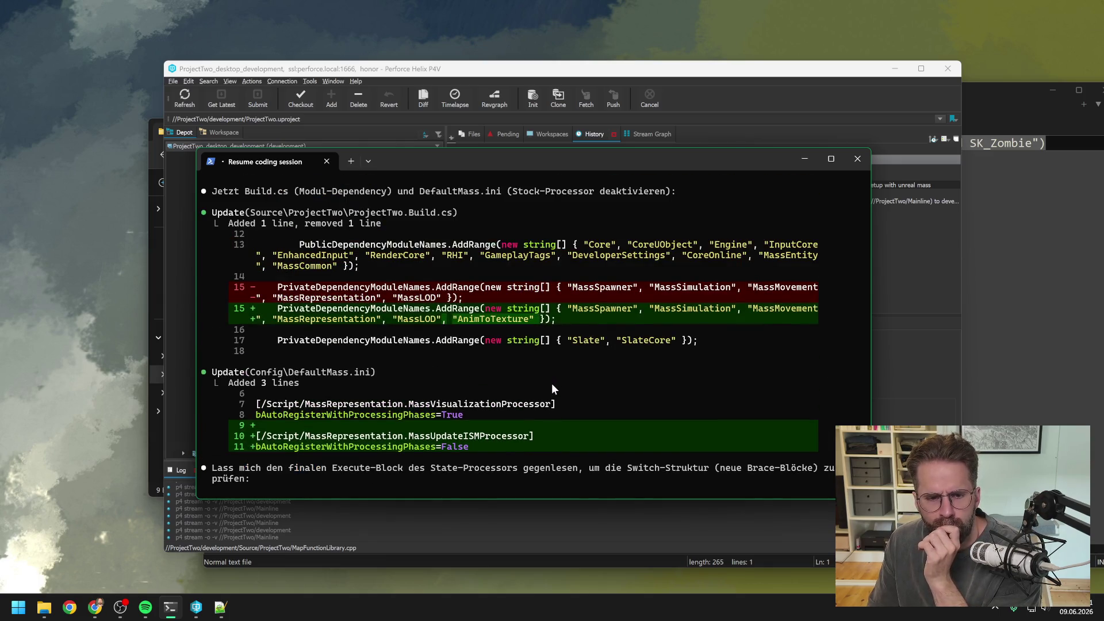
scroll(552, 383, up, 8)
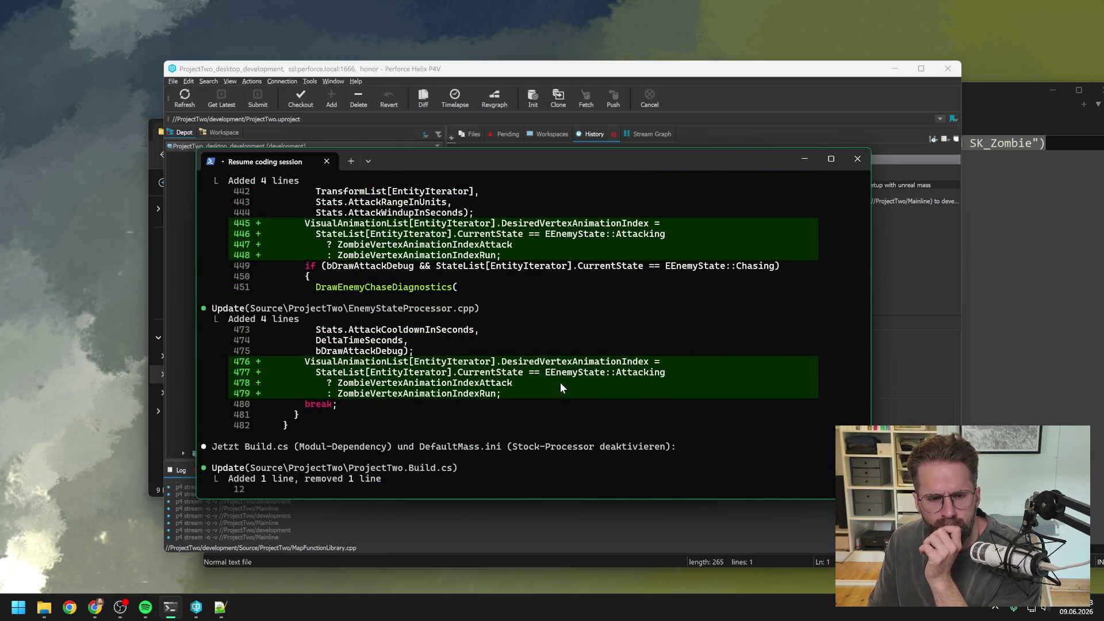
scroll(557, 385, up, 8)
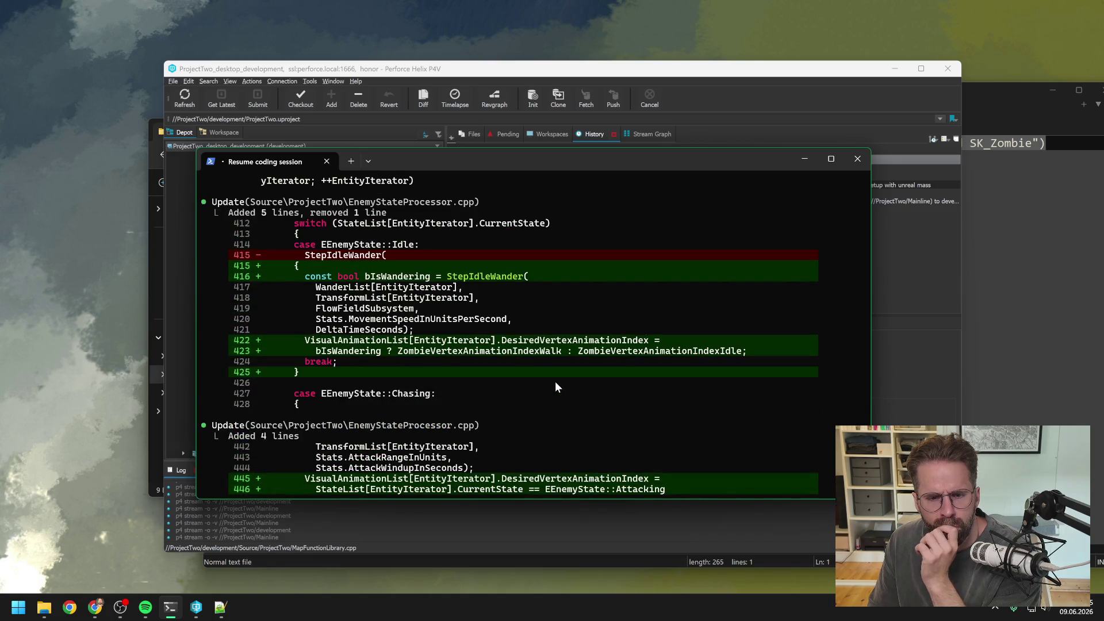
scroll(555, 387, up, 6)
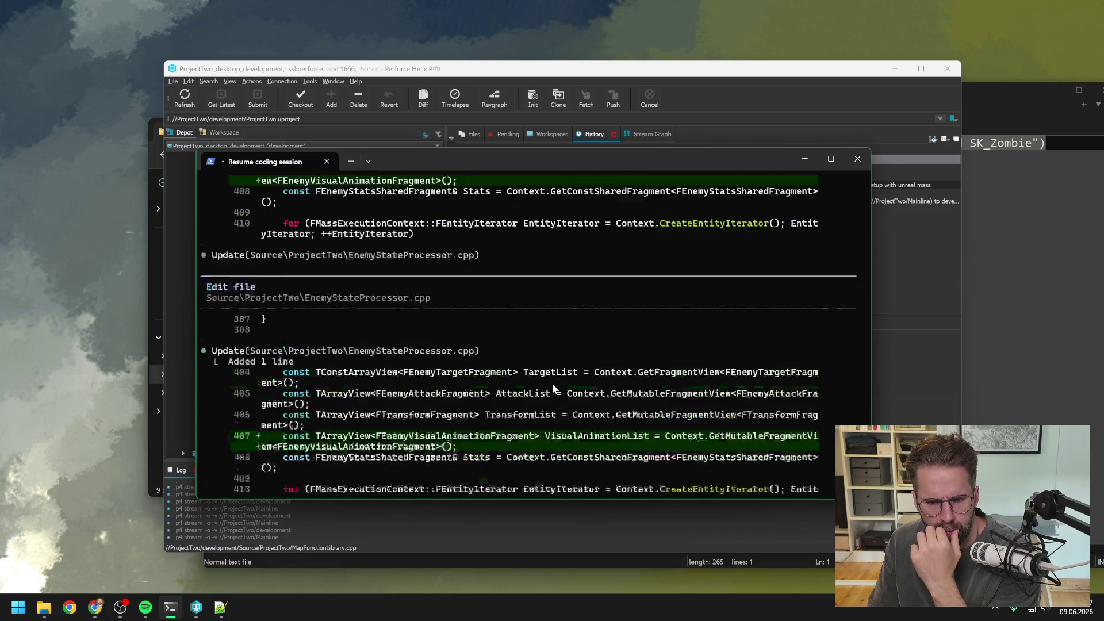
scroll(551, 384, up, 9)
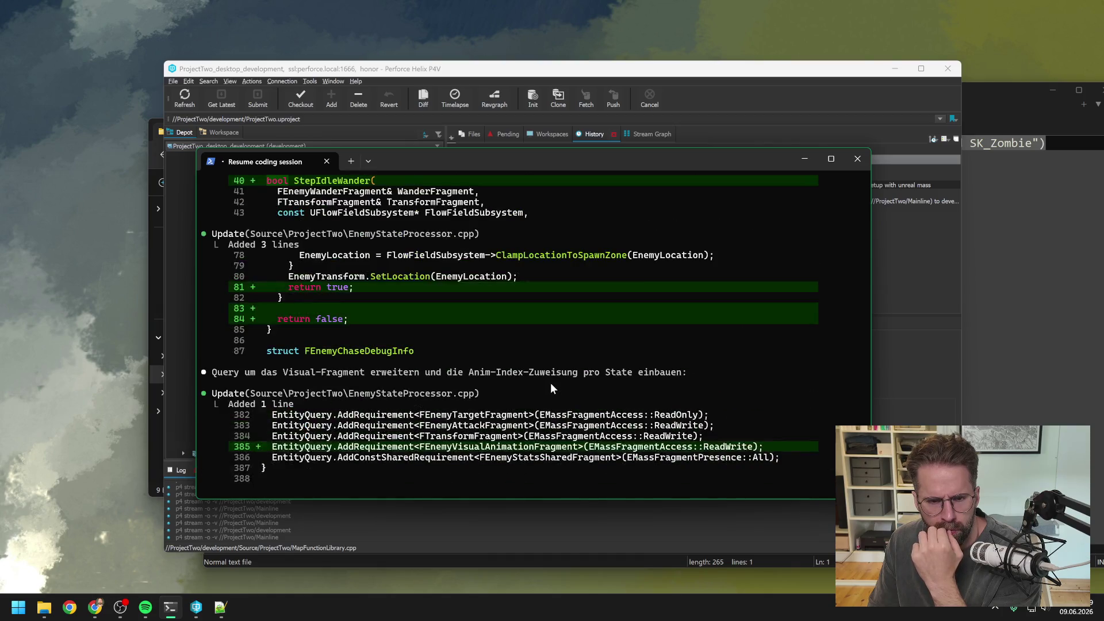
scroll(550, 381, up, 7)
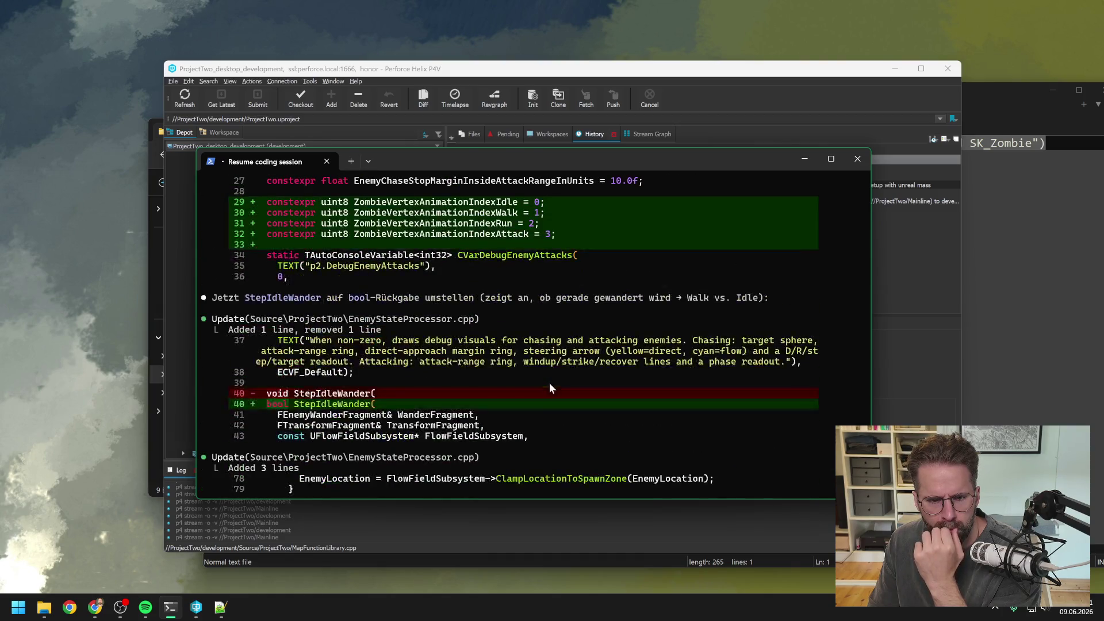
scroll(550, 384, up, 5)
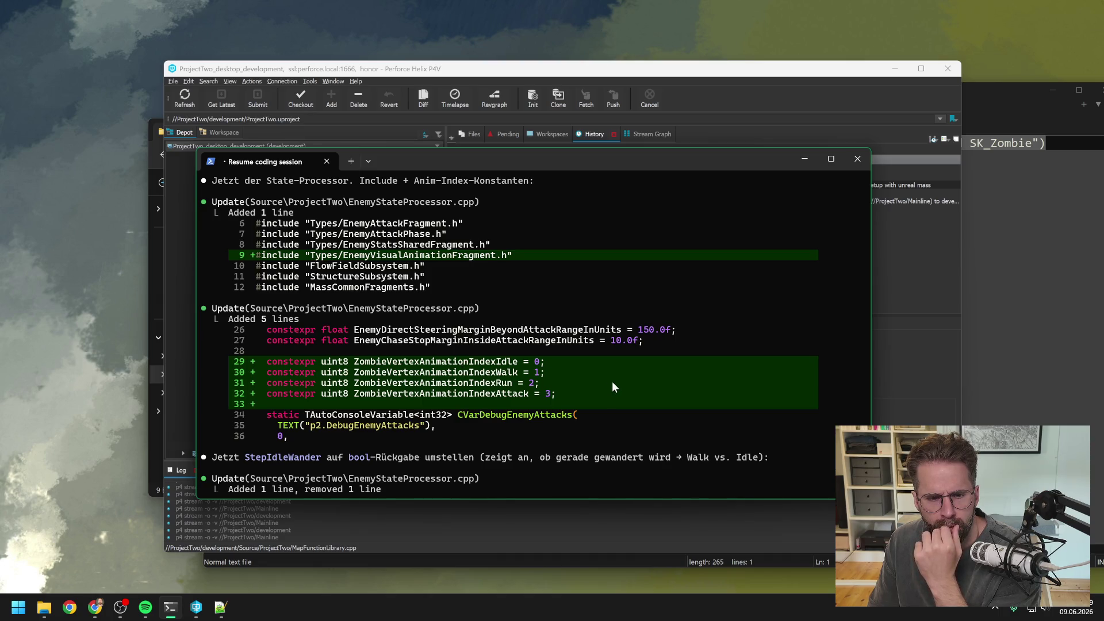
scroll(612, 381, up, 7)
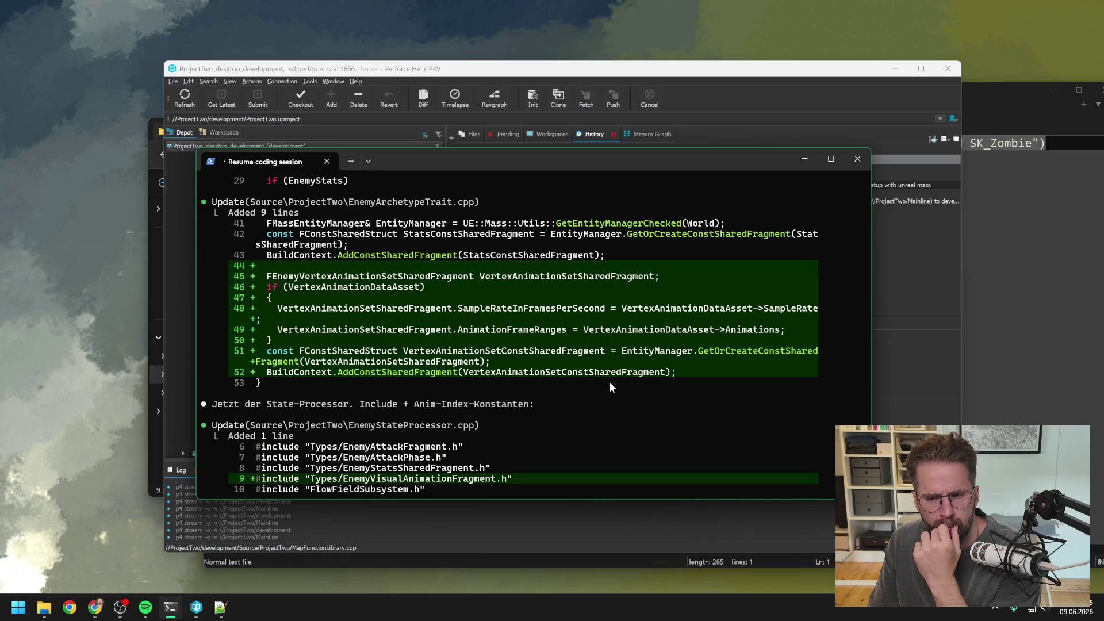
scroll(610, 381, down, 15)
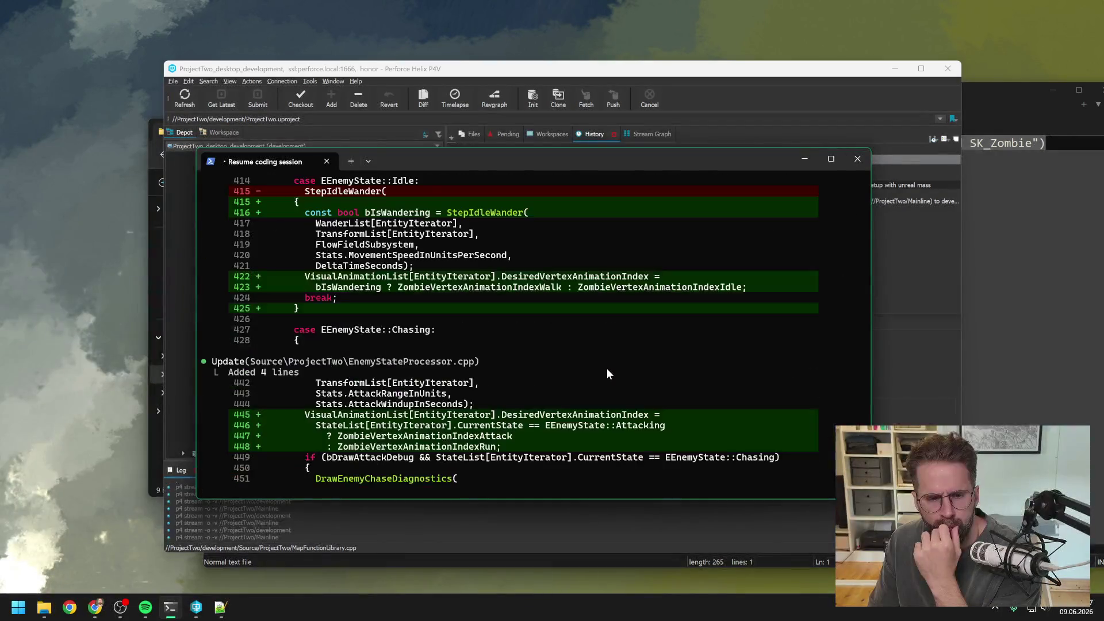
scroll(606, 368, down, 10)
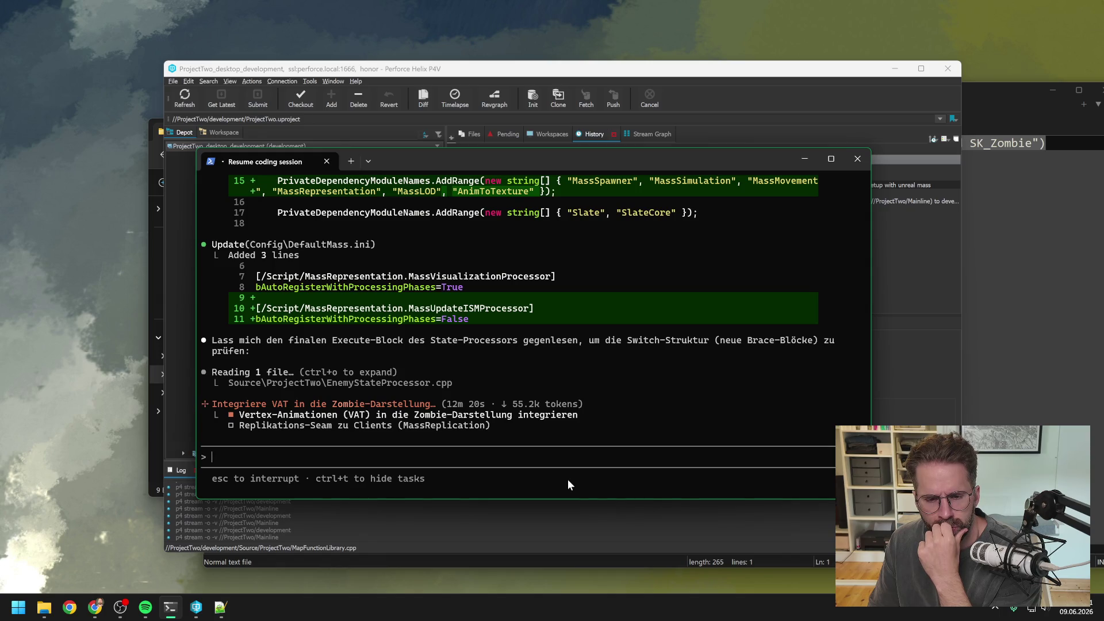
scroll(612, 372, up, 15)
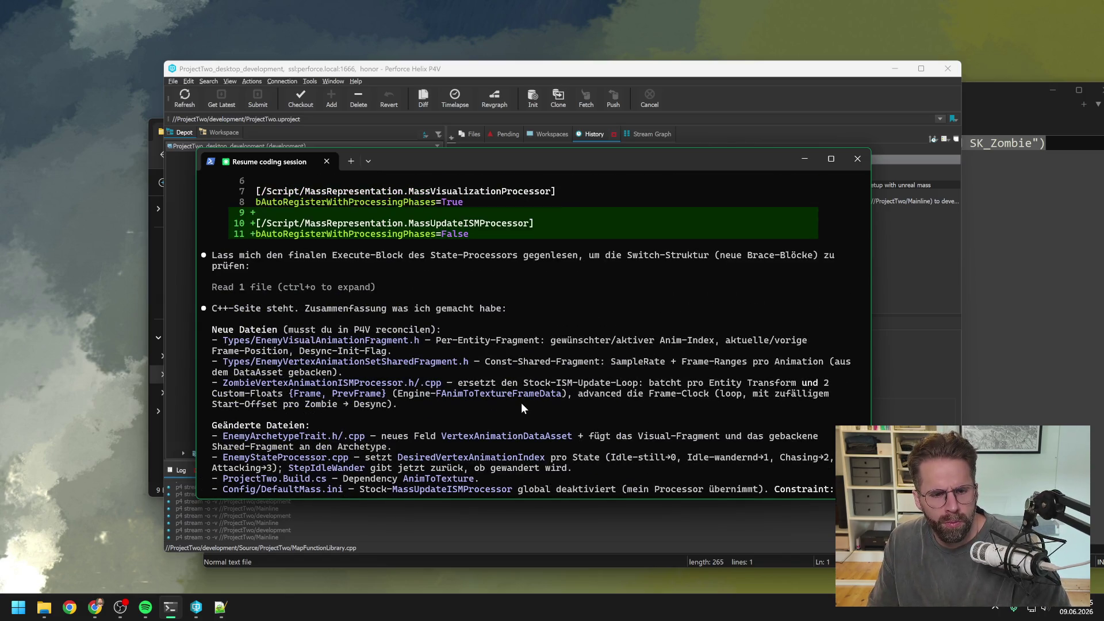
Copy the name ZombieVertexAnimationISMProcessor from Claude's summary
scroll(522, 404, down, 2)
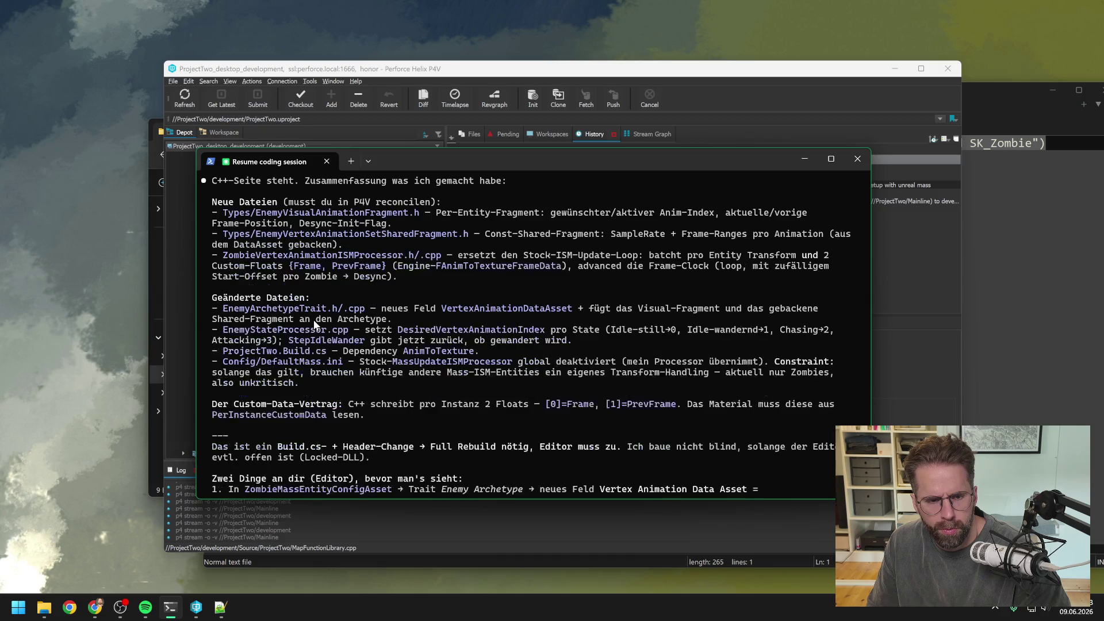
drag(222, 257, 400, 260)
key(ctrl+c)
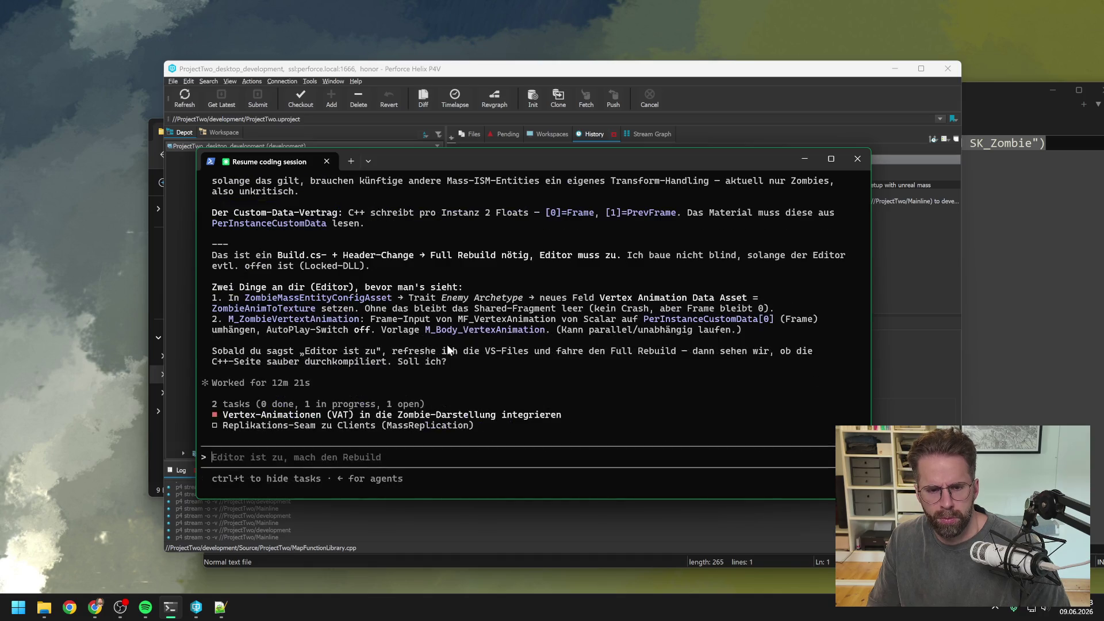
Ask Claude, in German, whether ZombieVertexAnimationISMProcessor was deliberately named Zombie rather than Enemy
text(hast du)
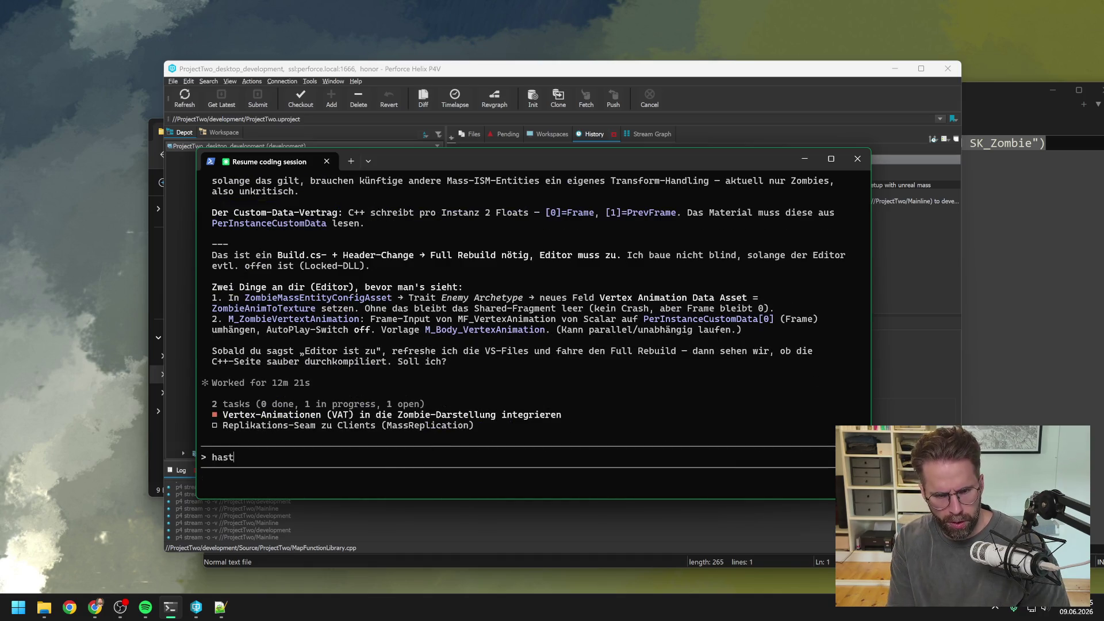
key(ctrl+v)
text(d)
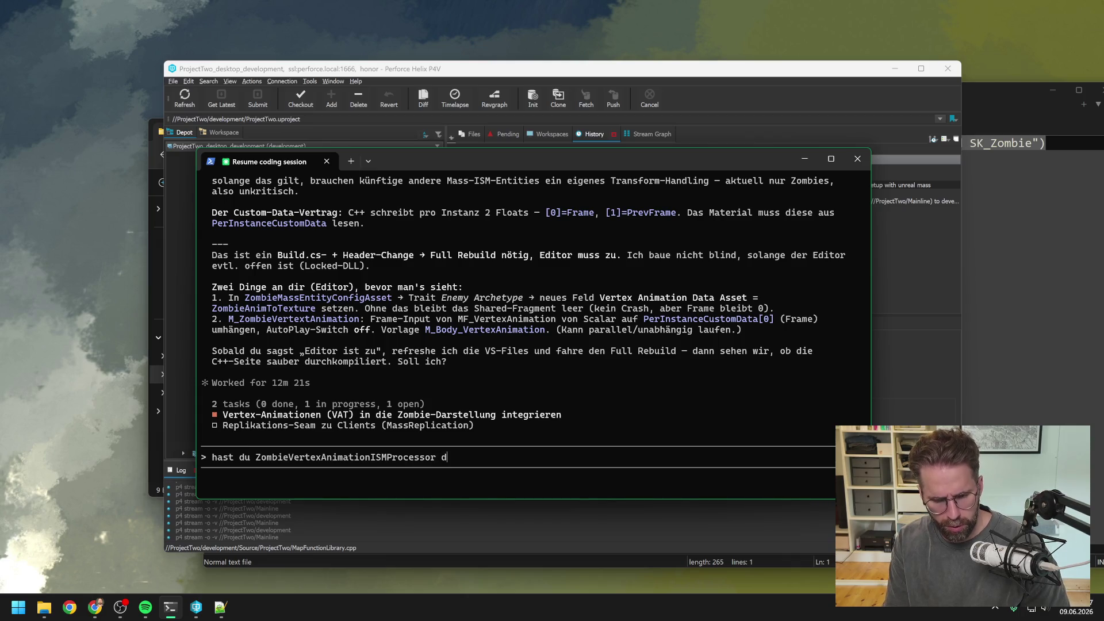
text(en bewusst Z)
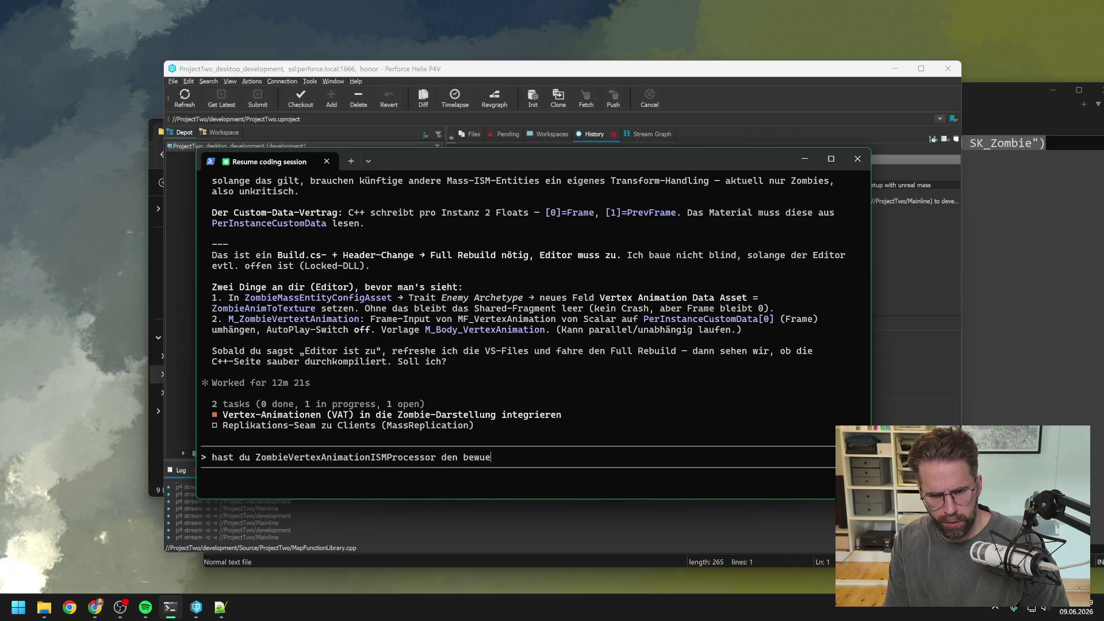
text(ombie und nicht En)
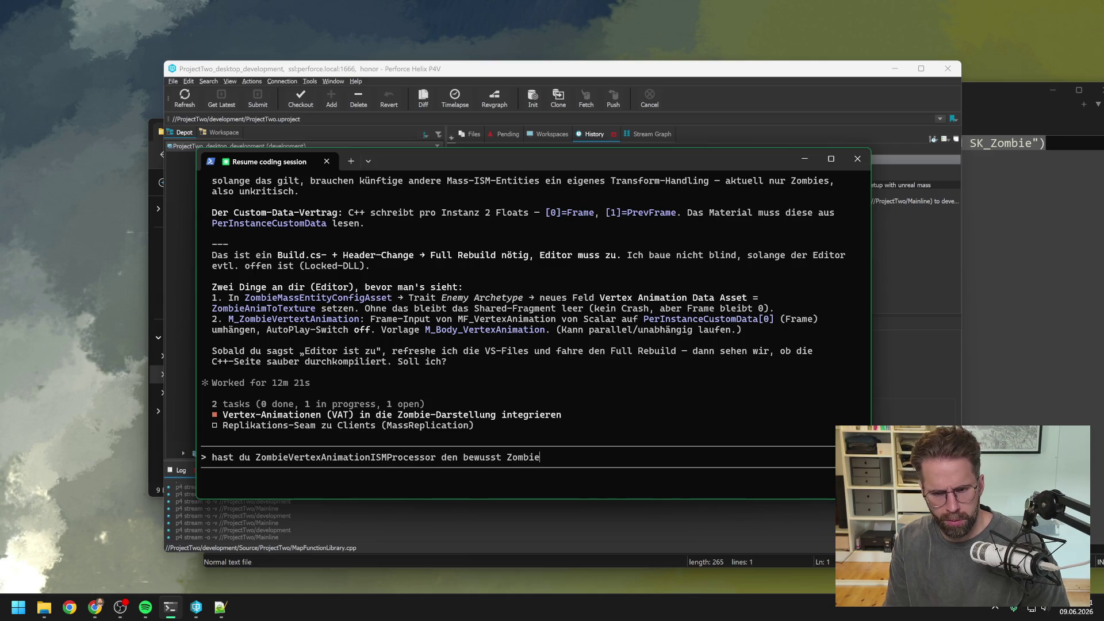
text(emy benannt?)
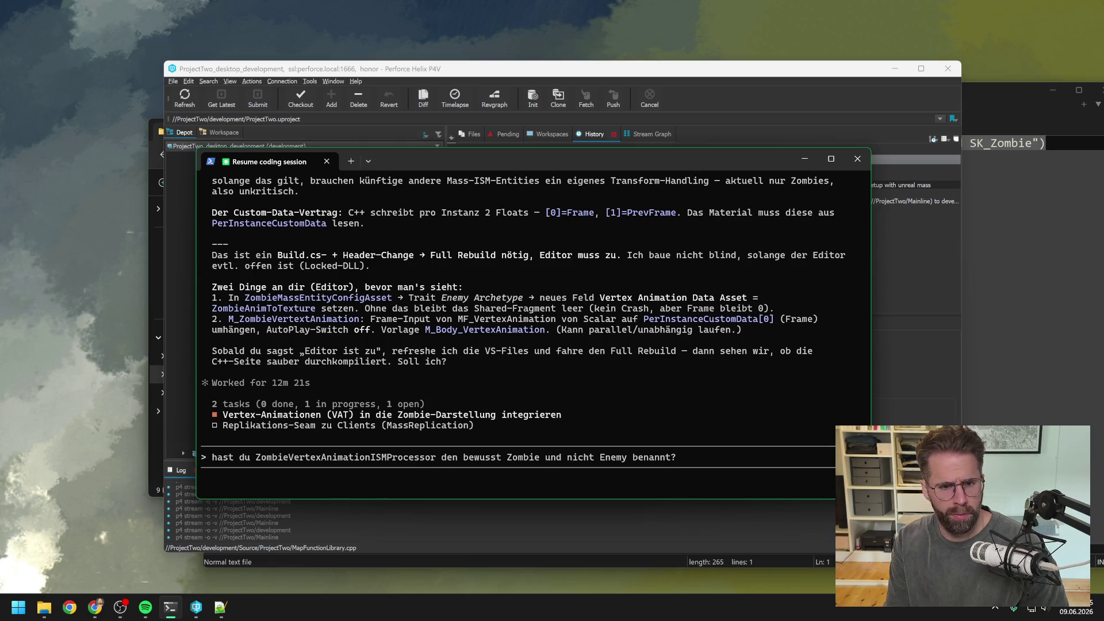
key(Return)
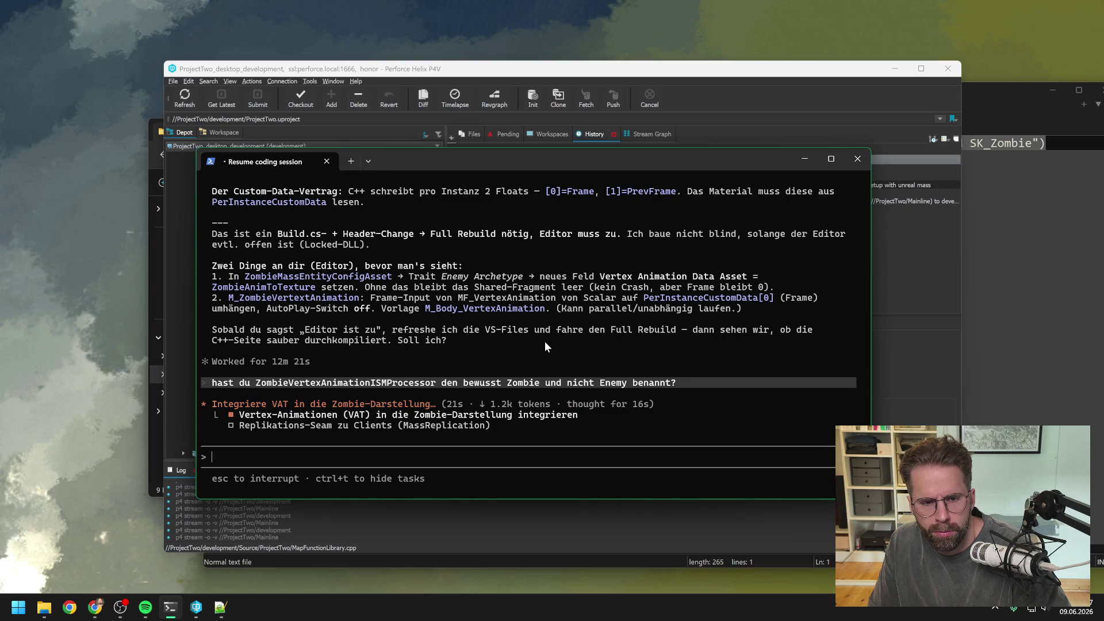
key(alt+Tab)
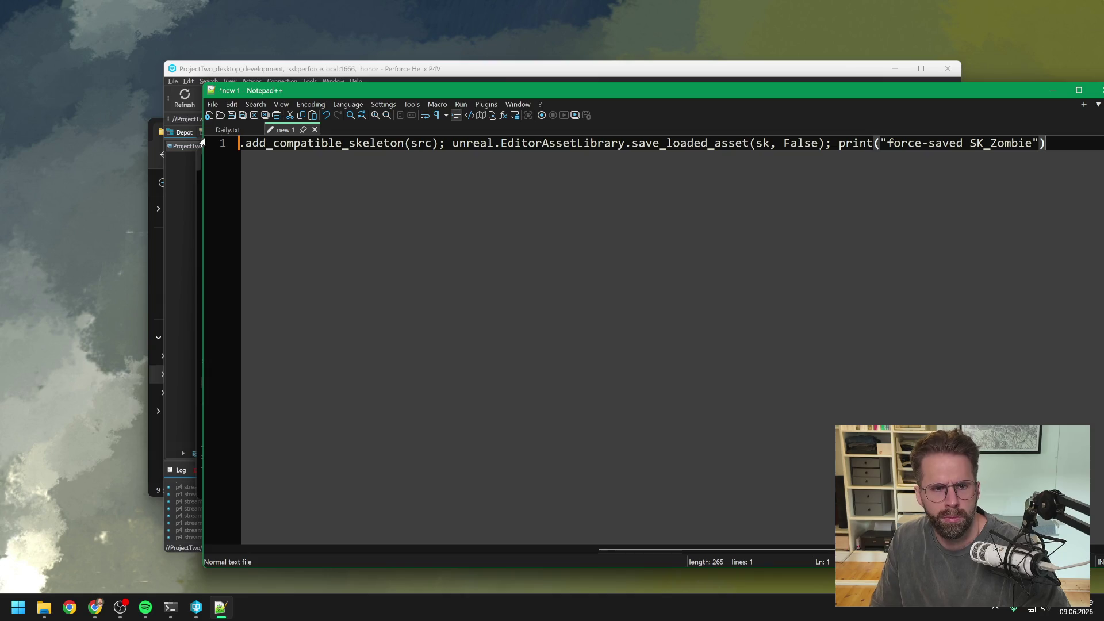
Add the note 'M_ZombieVertex->t<-Animation' on a new line in Daily.txt and save it
key(ctrl+Tab)
click(525, 466)
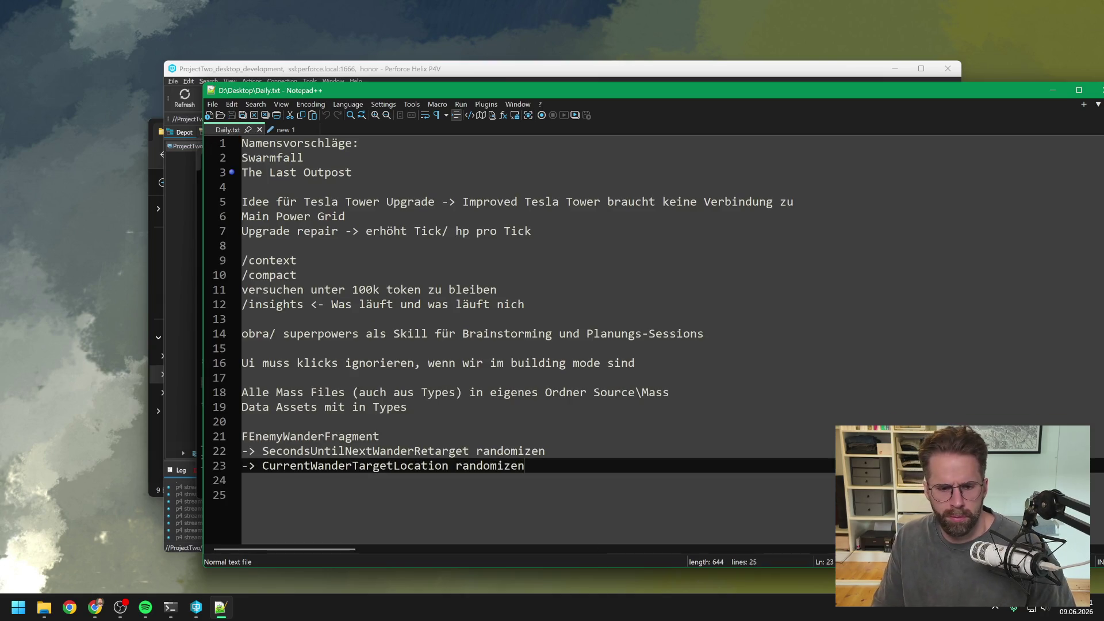
key(Return)
key(Return)
text(M)
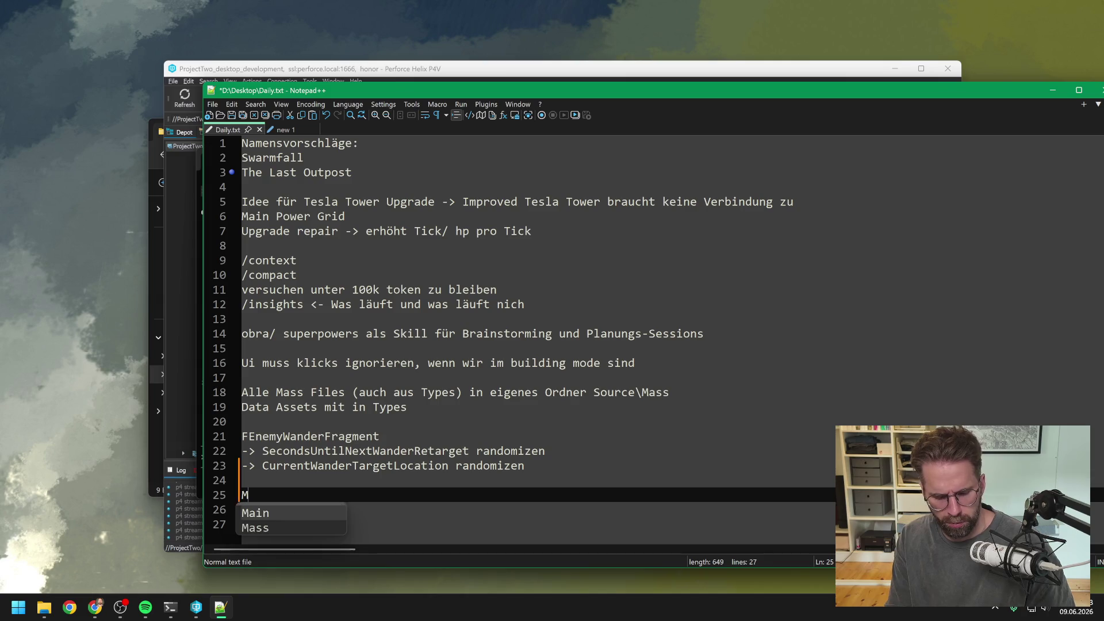
text(Zombier)
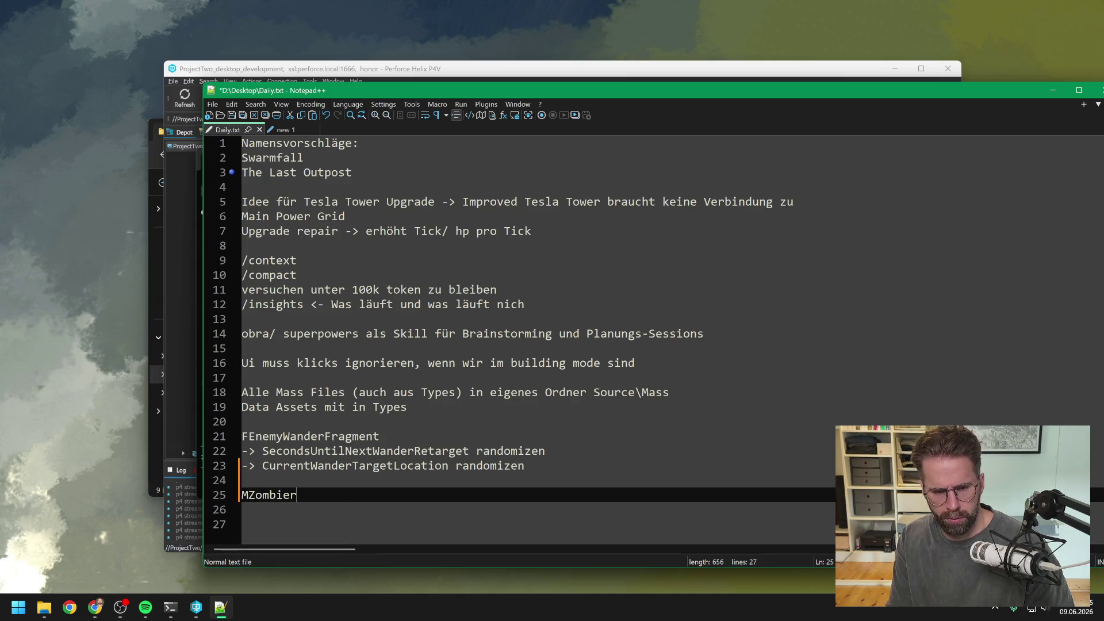
key(BackSpace)
key(BackSpace)
key(BackSpace)
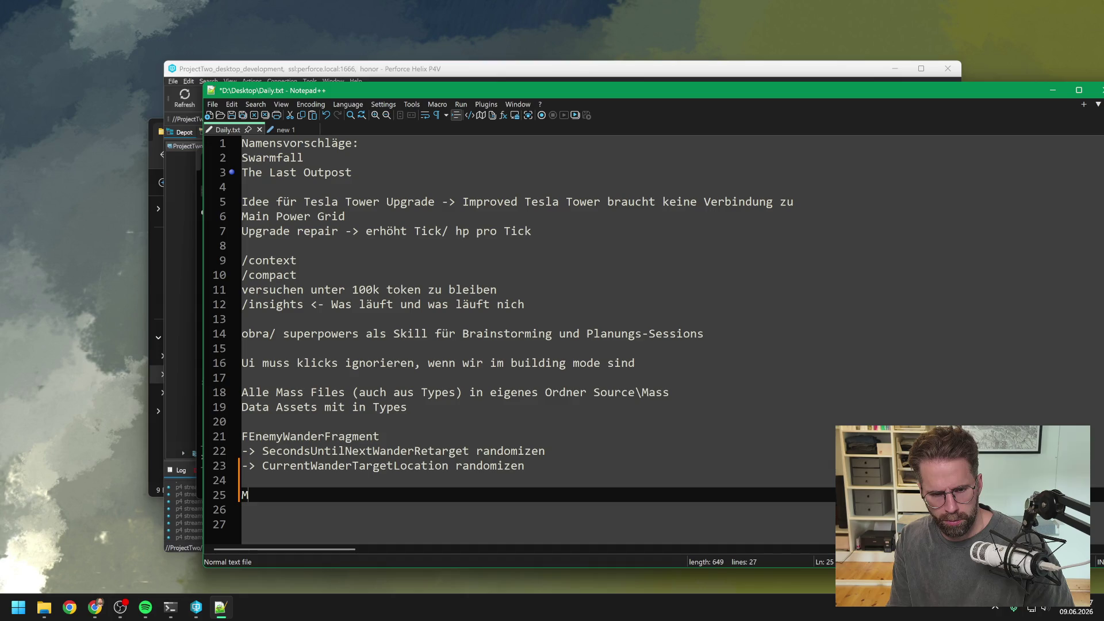
text(_ZombieVert)
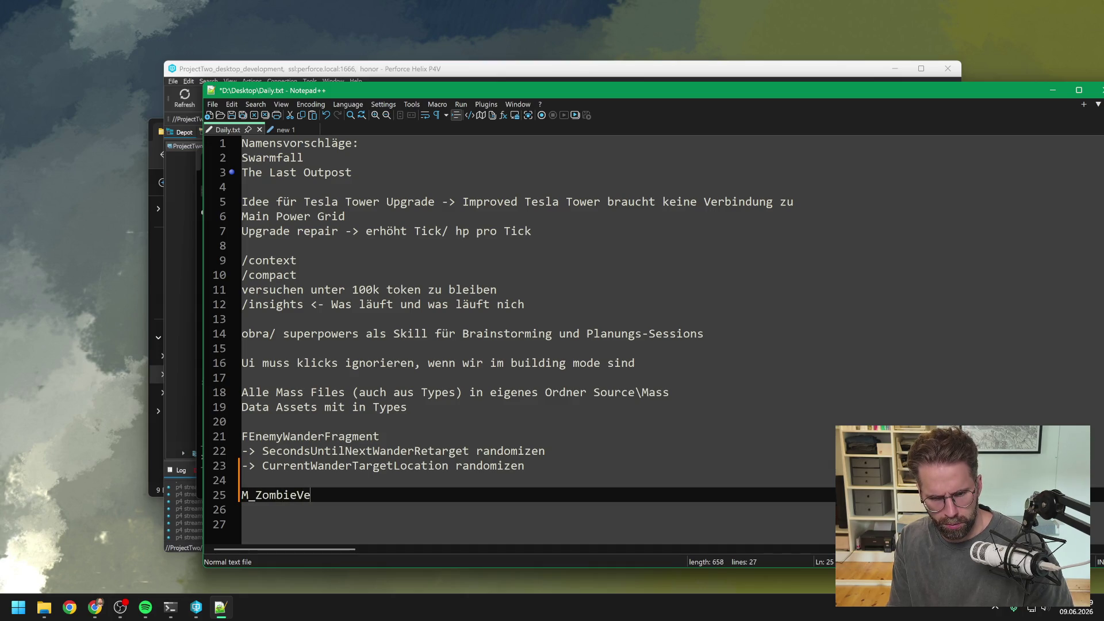
text(ex)
text(->t)
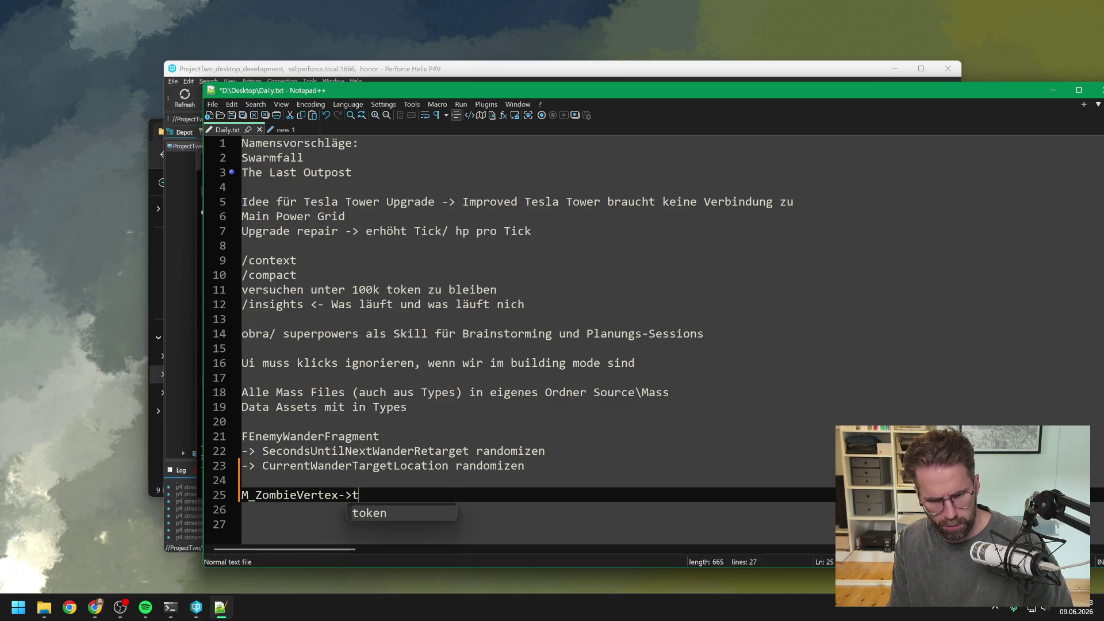
text(<)
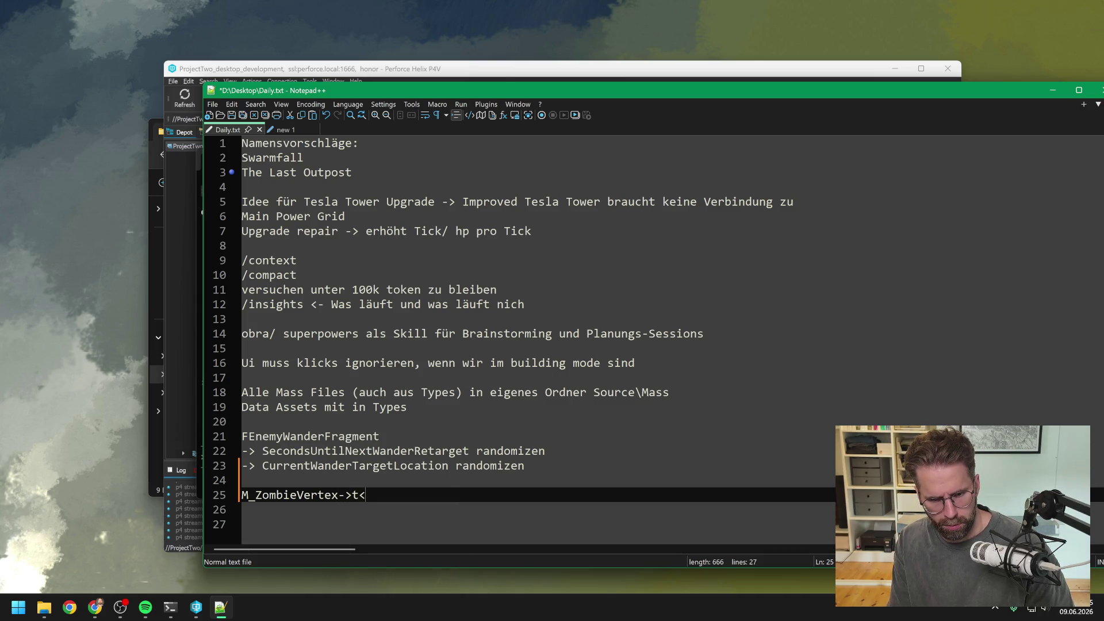
text(-Animation)
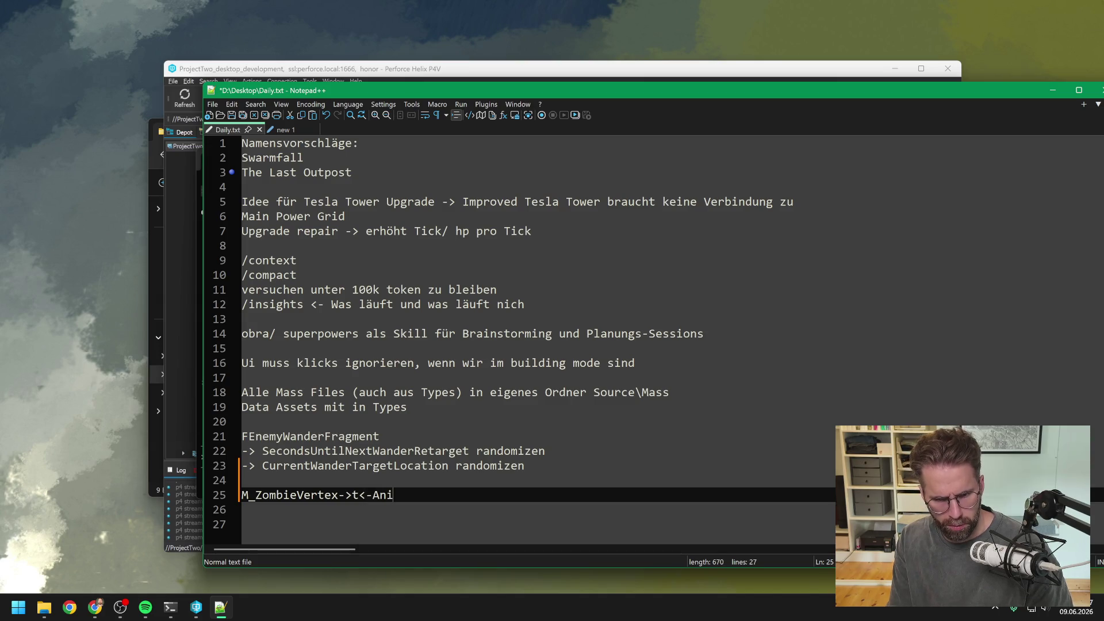
key(ctrl+s)
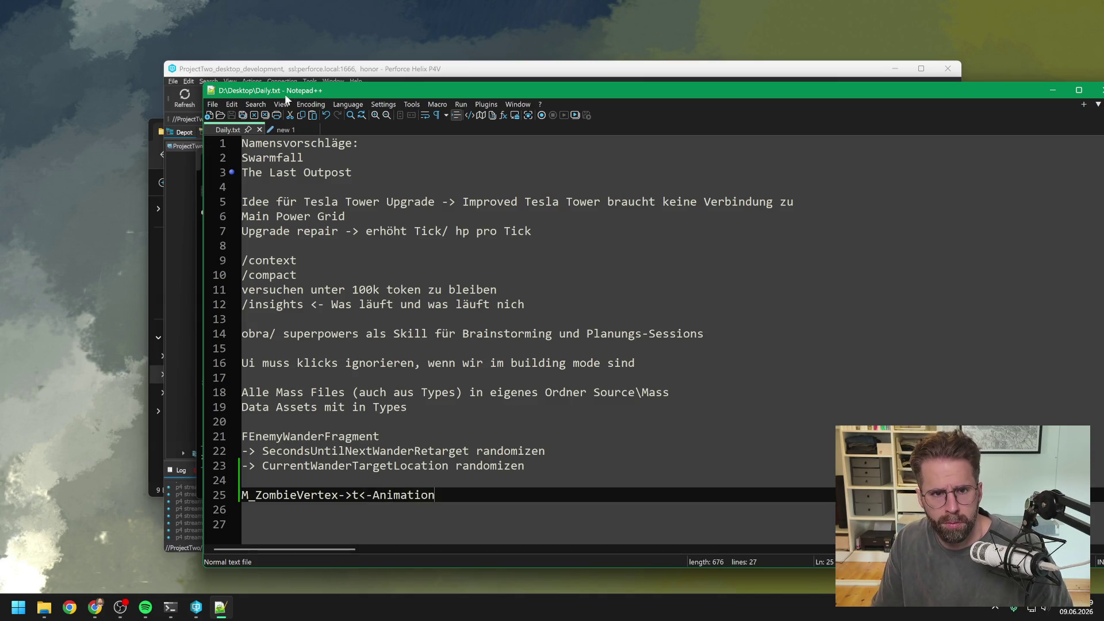
key(alt+Tab)
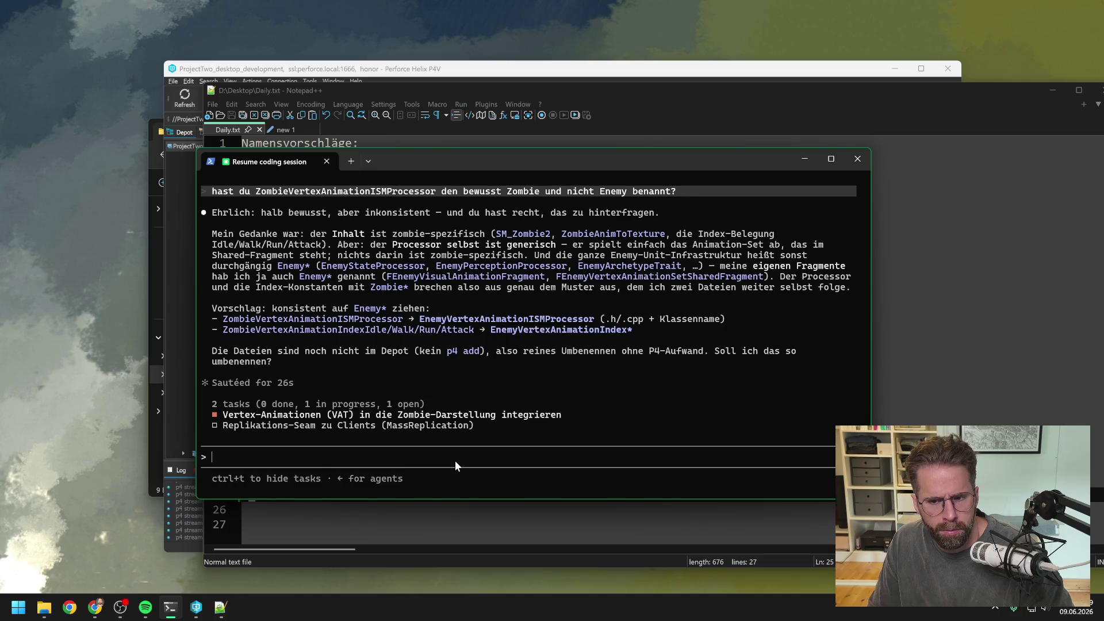
Reply telling Claude to go ahead and rename the processor directly
text(ja bennen mal dirket um)
key(BackSpace)
key(BackSpace)
key(BackSpace)
text(rekt um)
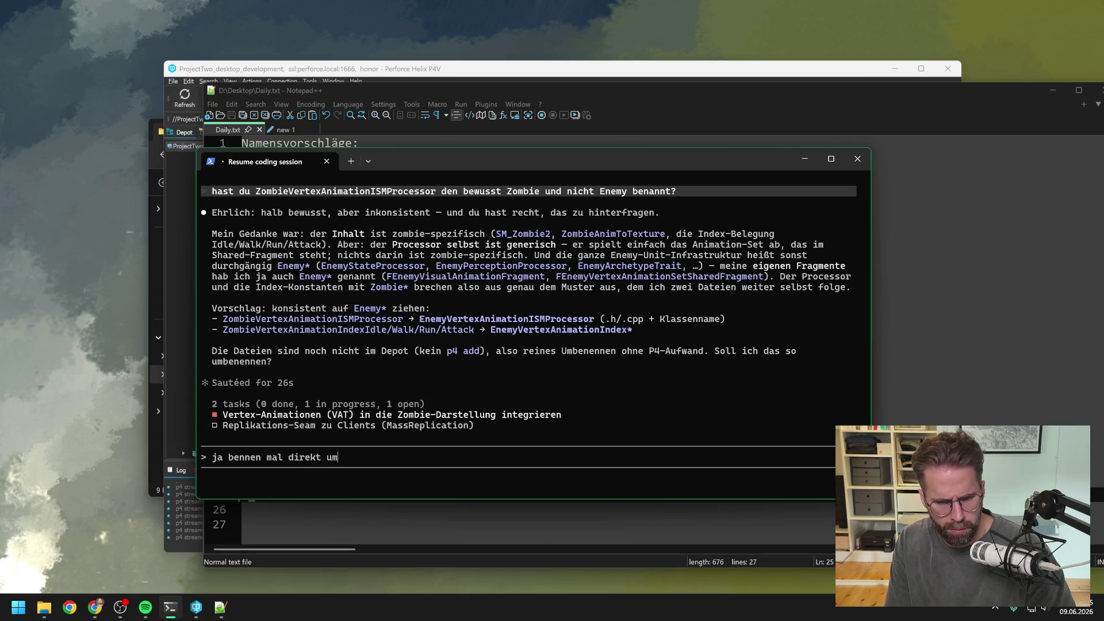
key(Return)
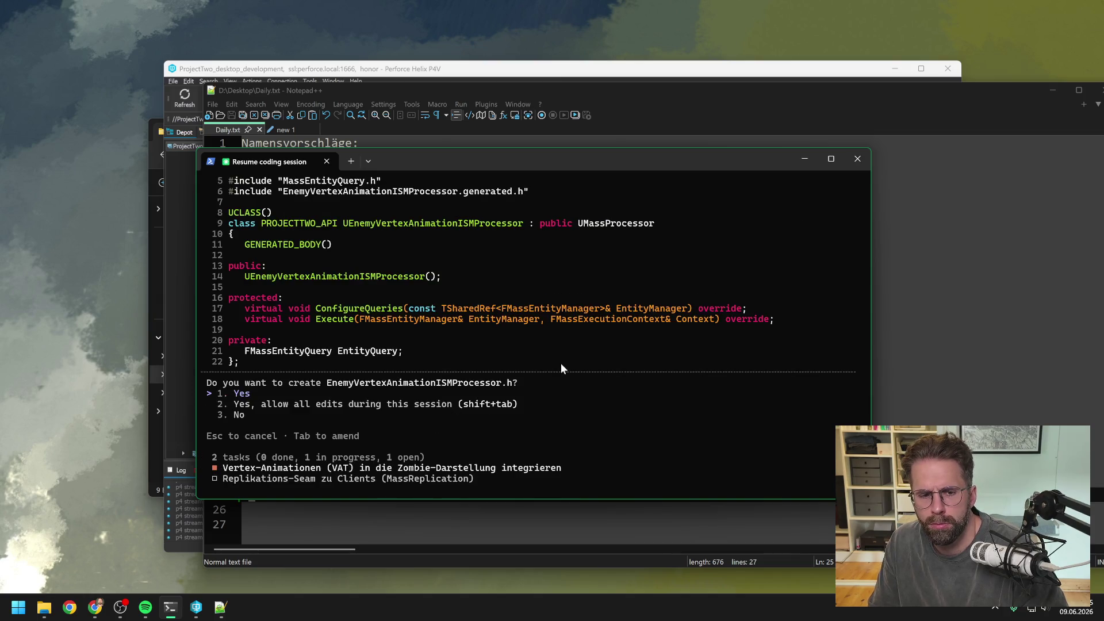
Approve creating the EnemyVertexAnimationISMProcessor.h header and matching .cpp file
scroll(535, 363, up, 6)
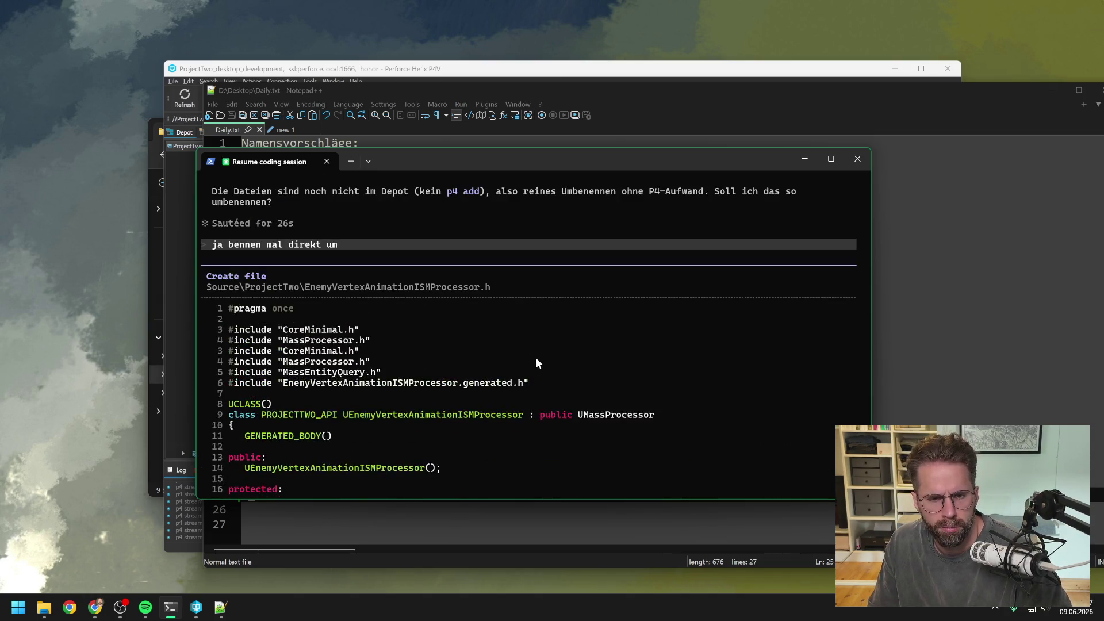
scroll(537, 357, down, 5)
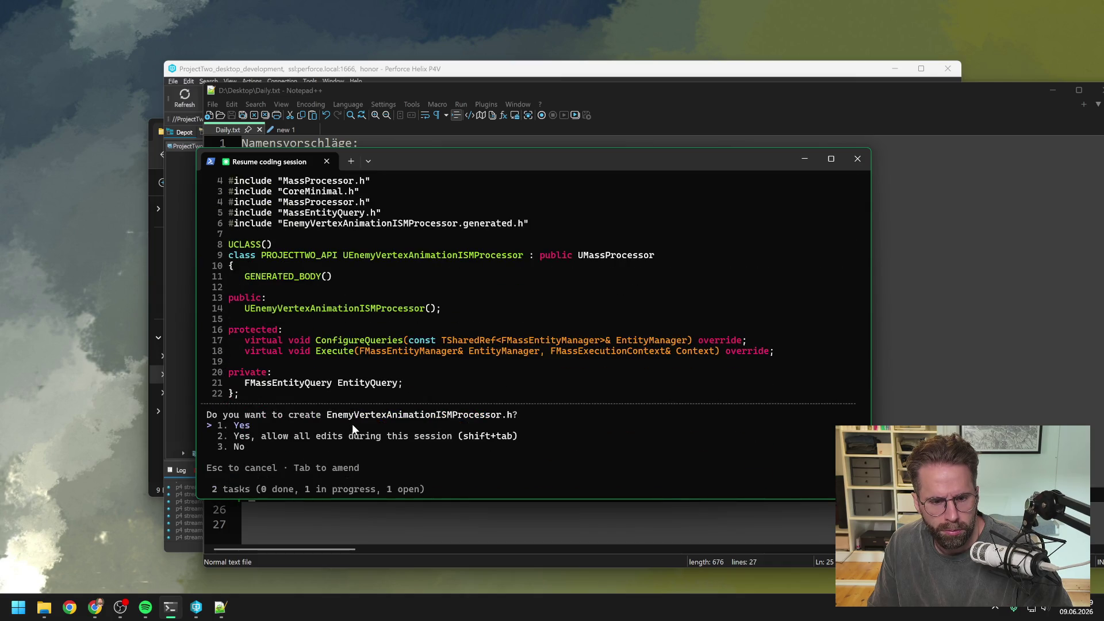
key(Return)
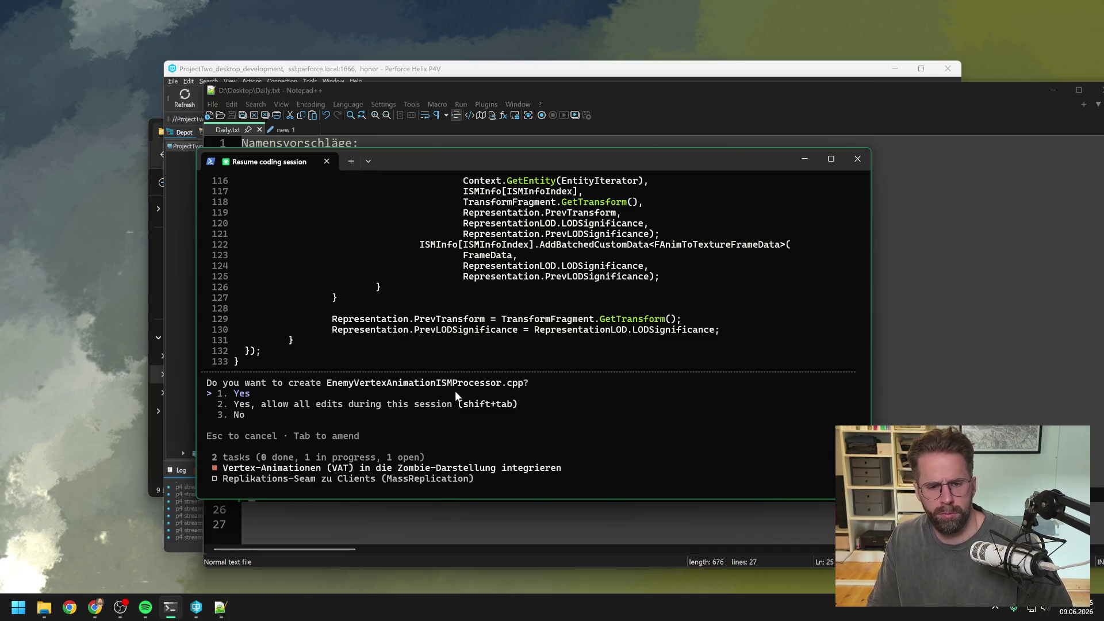
key(Return)
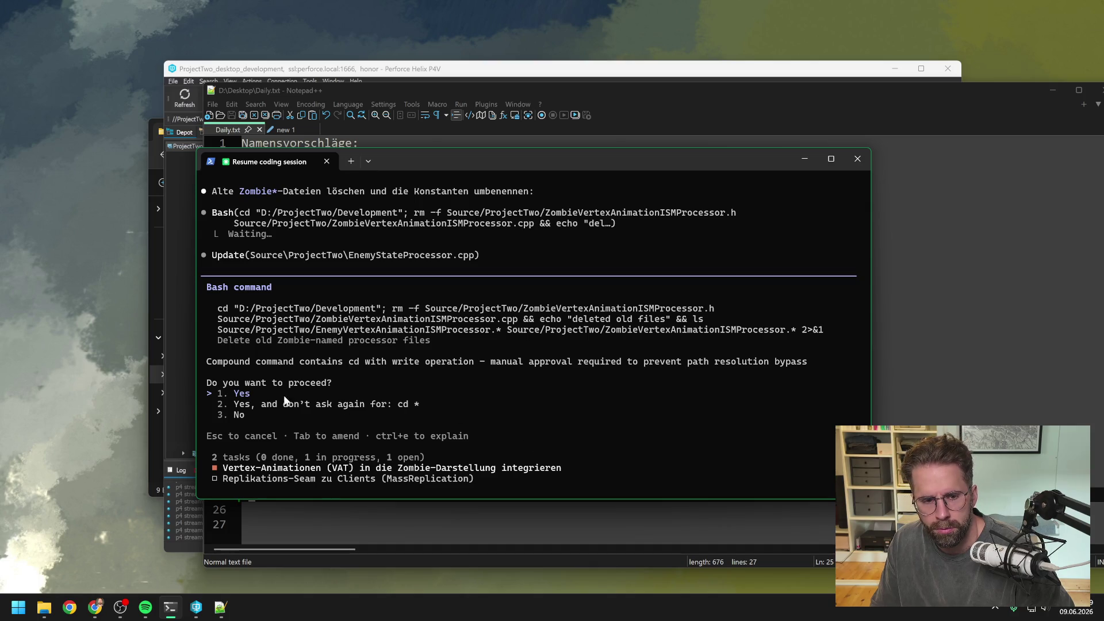
Approve deleting the old Zombie processor files and renaming the index constants to Enemy
key(Return)
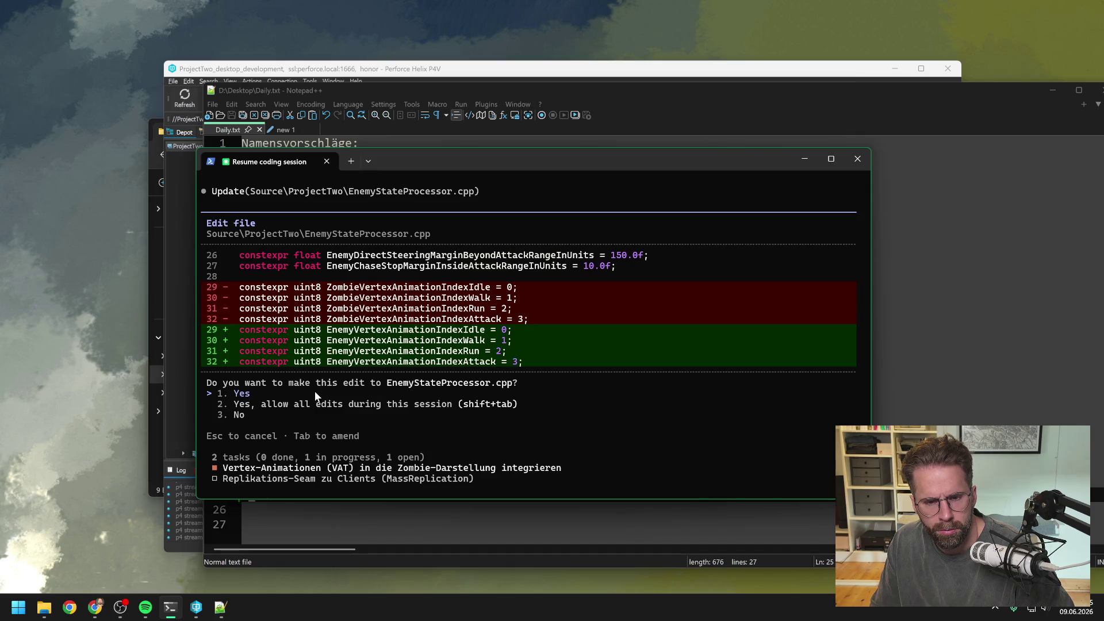
key(Return)
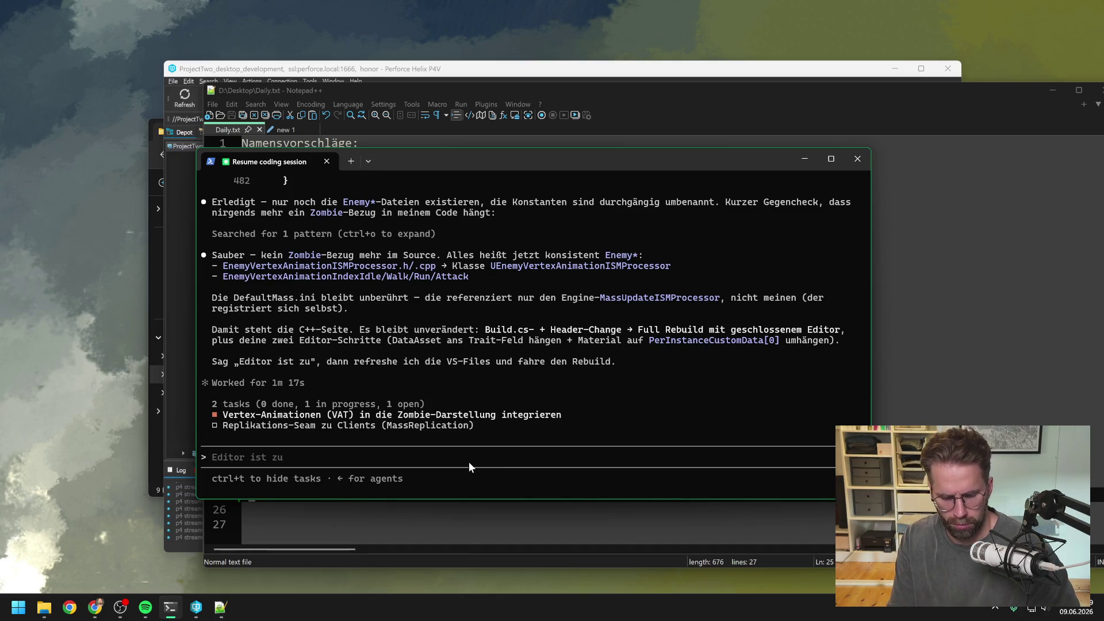
Tell Claude the editor is closed, then approve regenerating project files and the ProjectTwoEditor rebuild
text(ist zu kannst re)
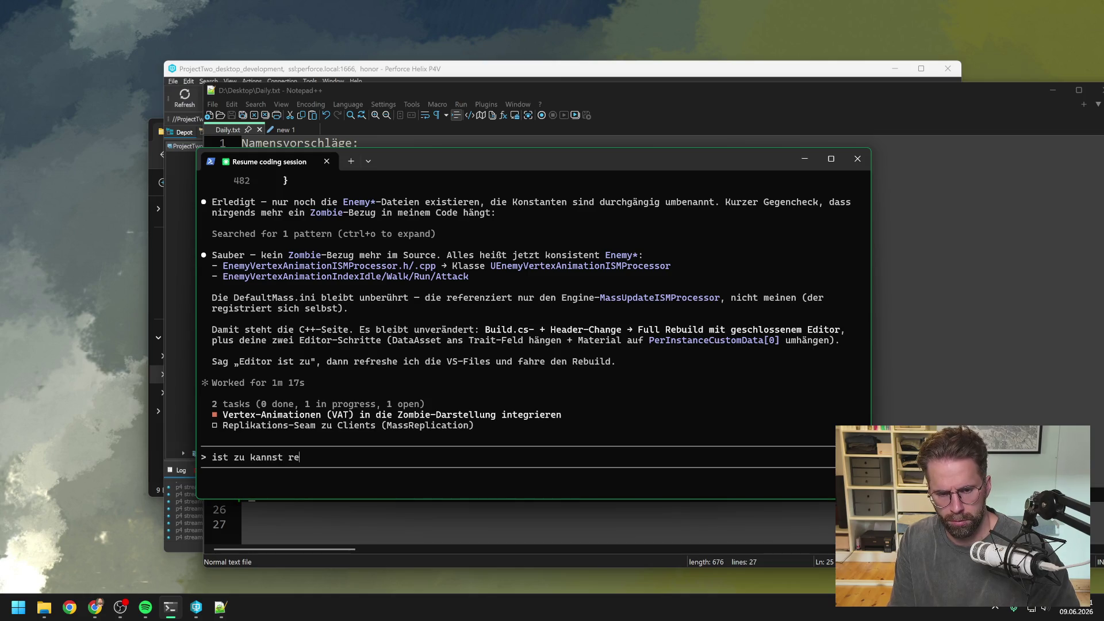
text(builden)
key(Return)
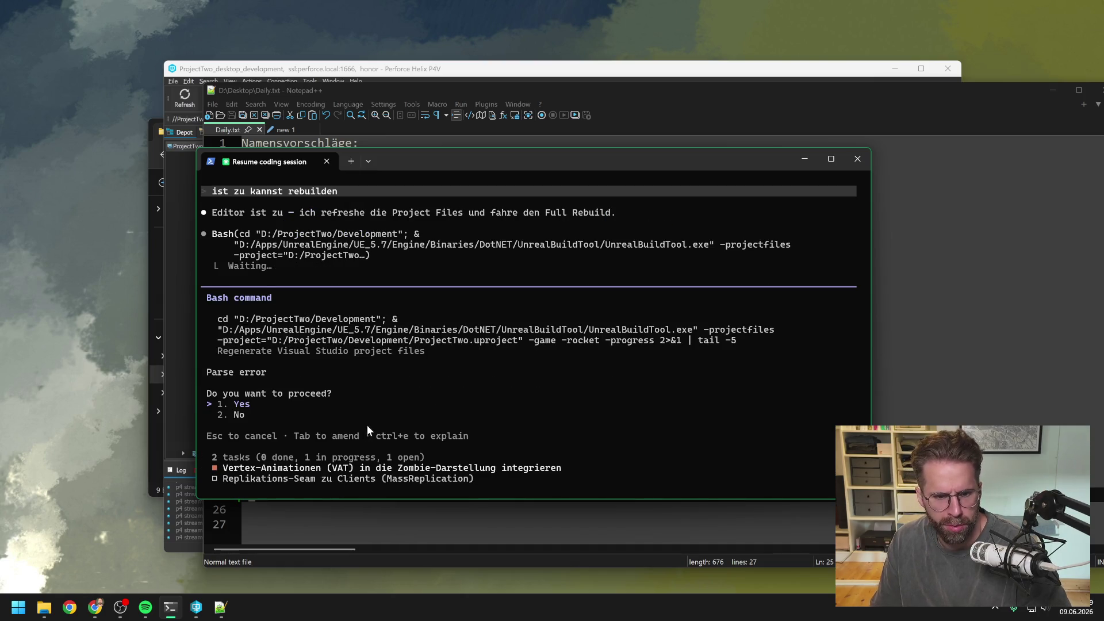
key(Return)
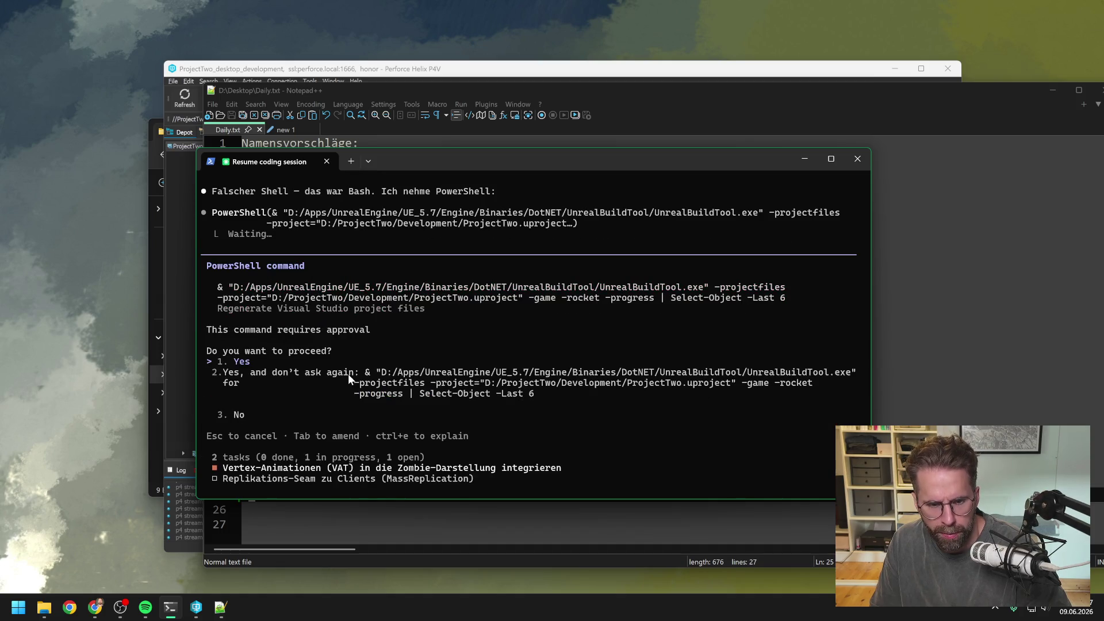
key(Return)
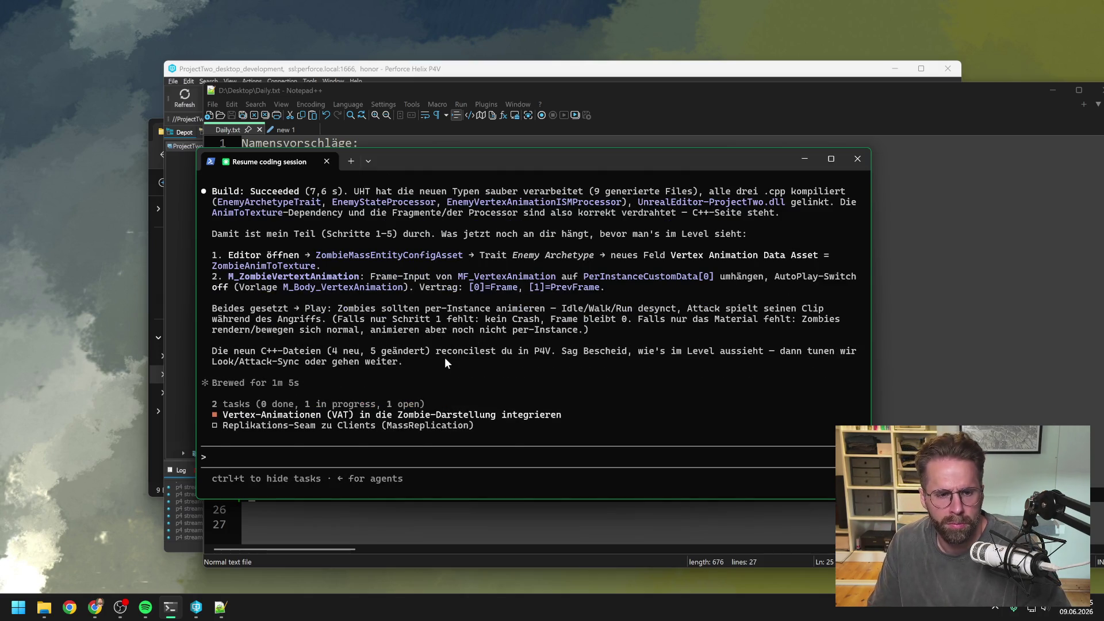
scroll(445, 361, up, 4)
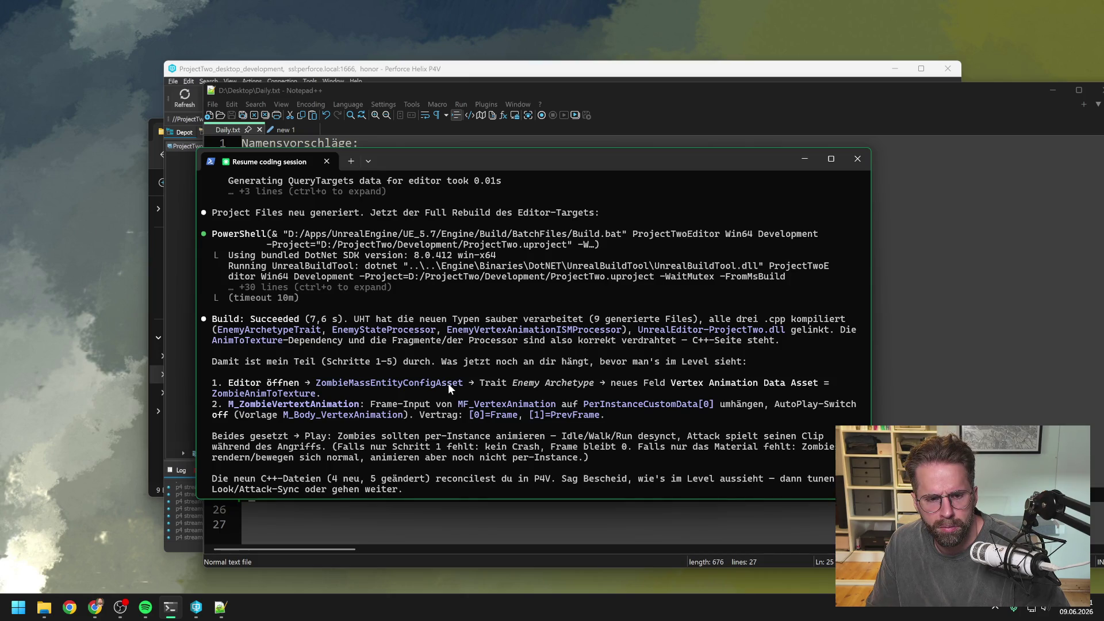
scroll(447, 383, down, 4)
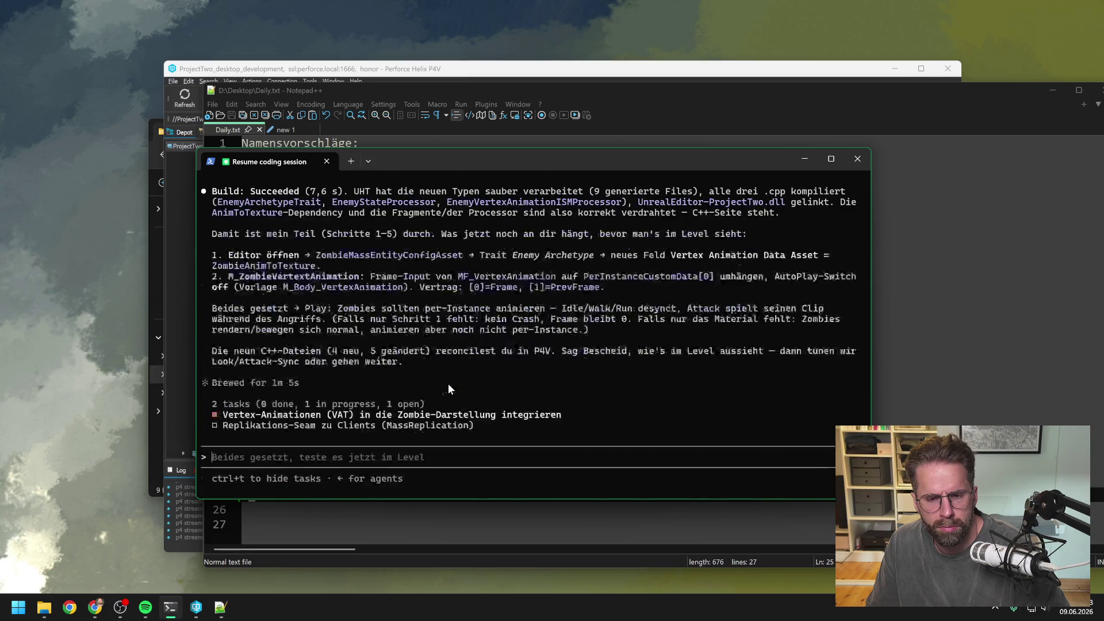
Launch ProjectTwo.uproject from the P4V depot tree in Unreal Editor
click(196, 85)
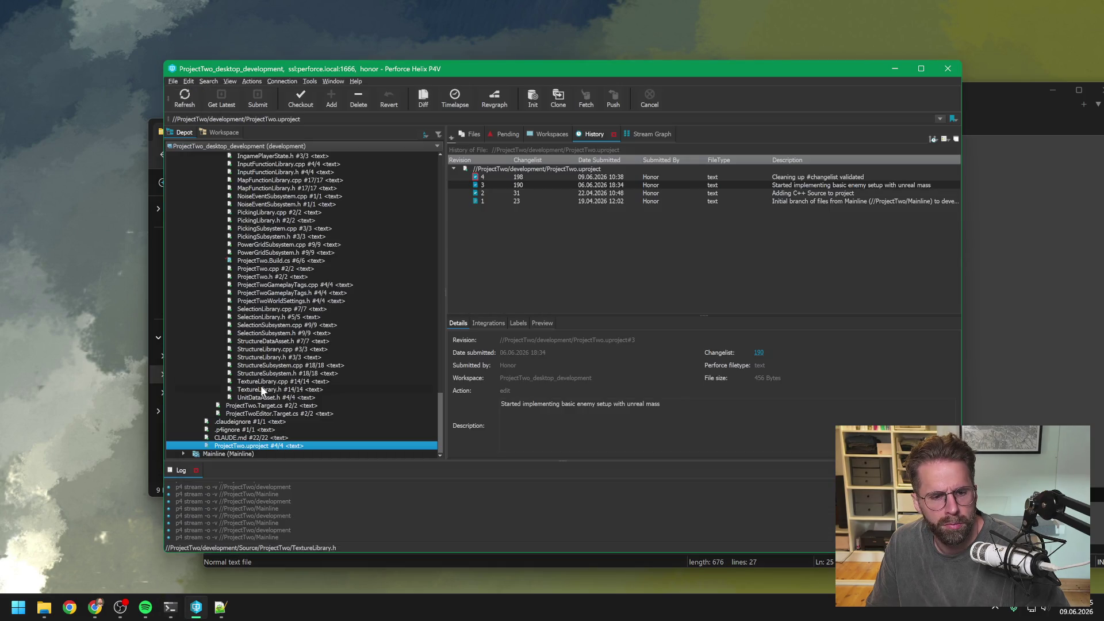
double_click(260, 446)
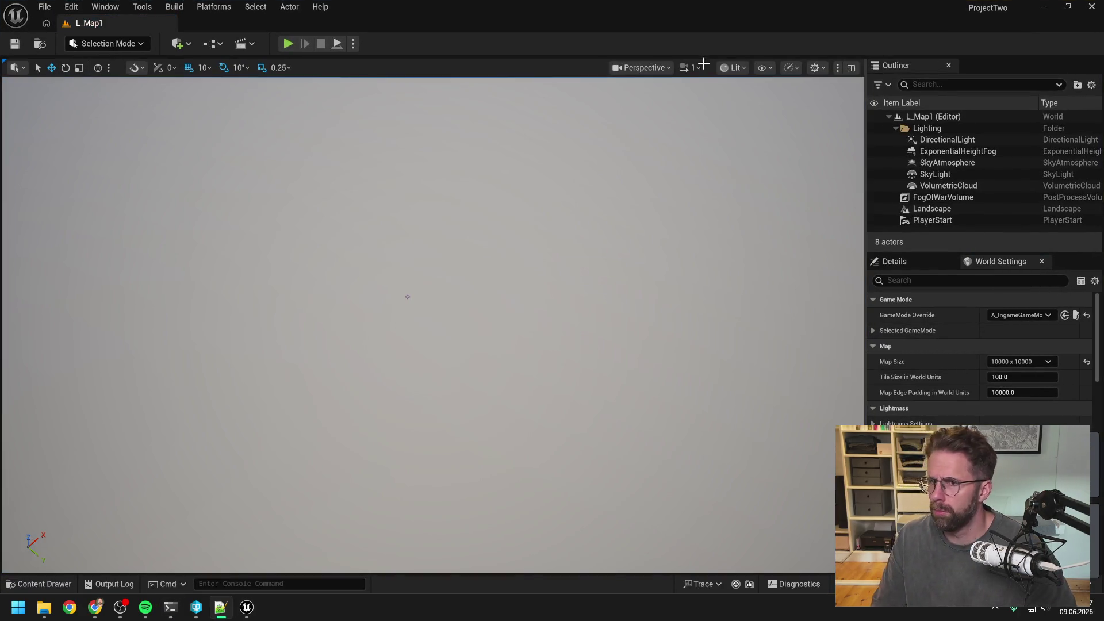
Browse the Zombie folder's 42 assets in the Content Drawer and open ZombieMassEntityConfigAsset
key(ctrl+space)
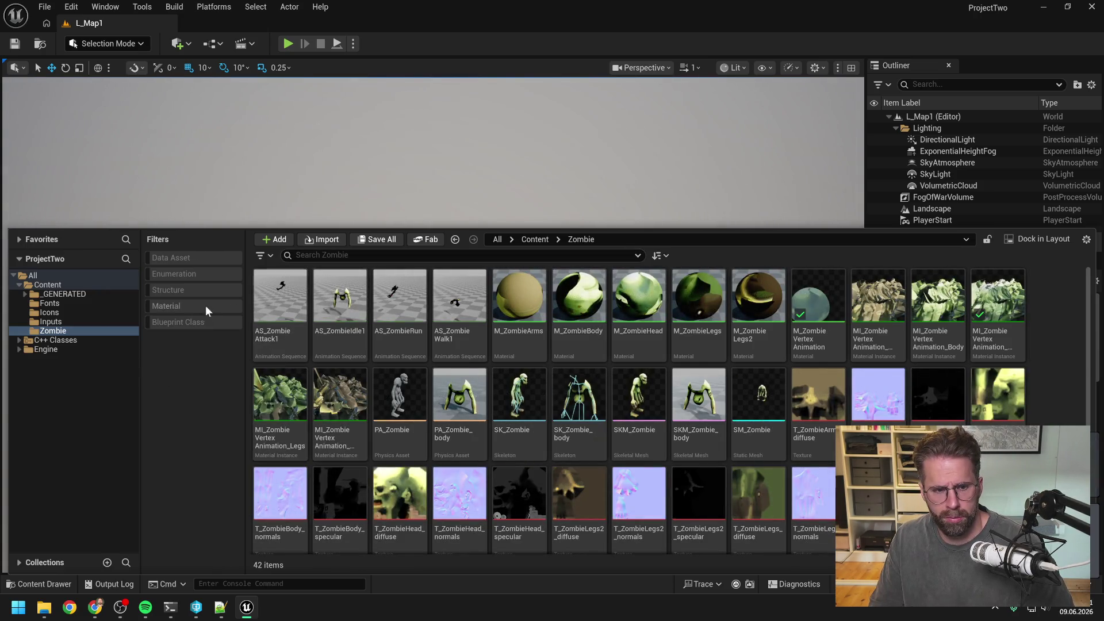
click(185, 309)
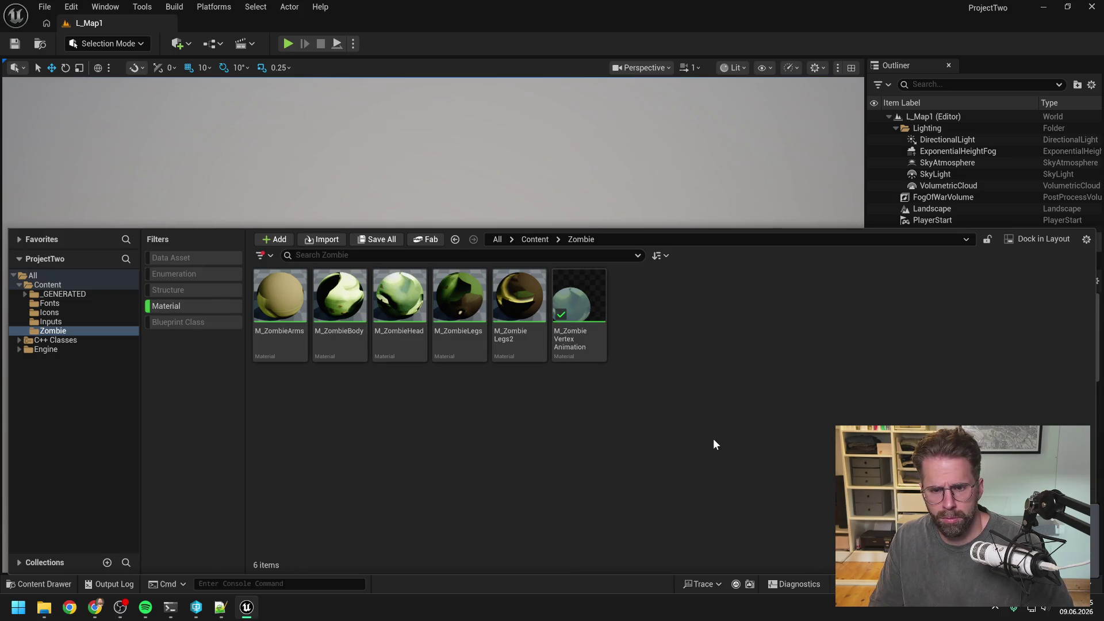
key(ctrl+space)
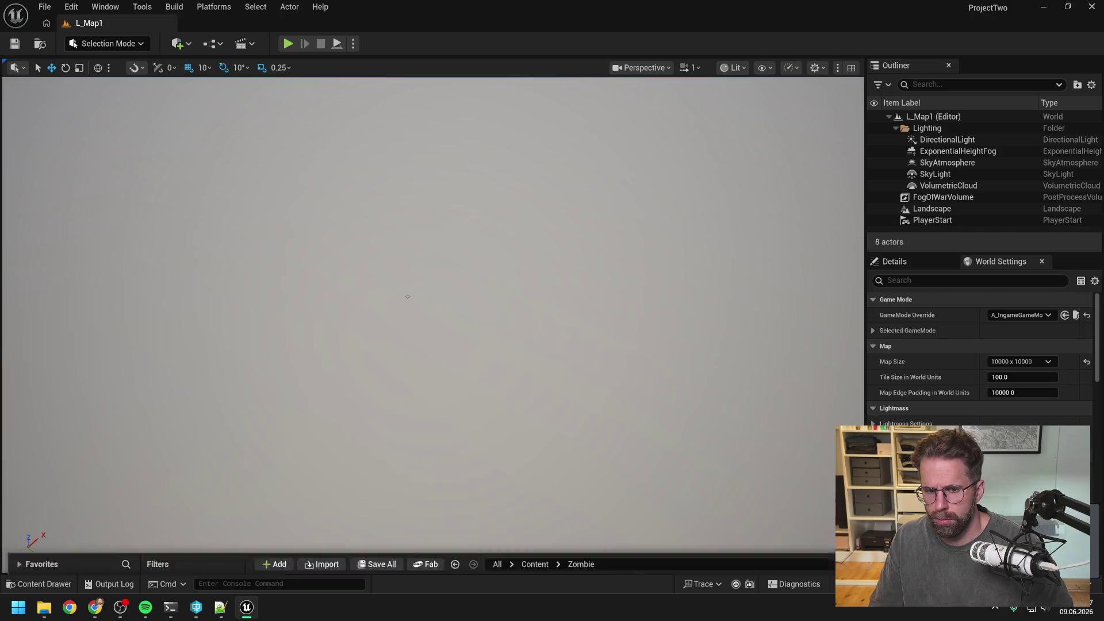
key(ctrl+space)
click(190, 306)
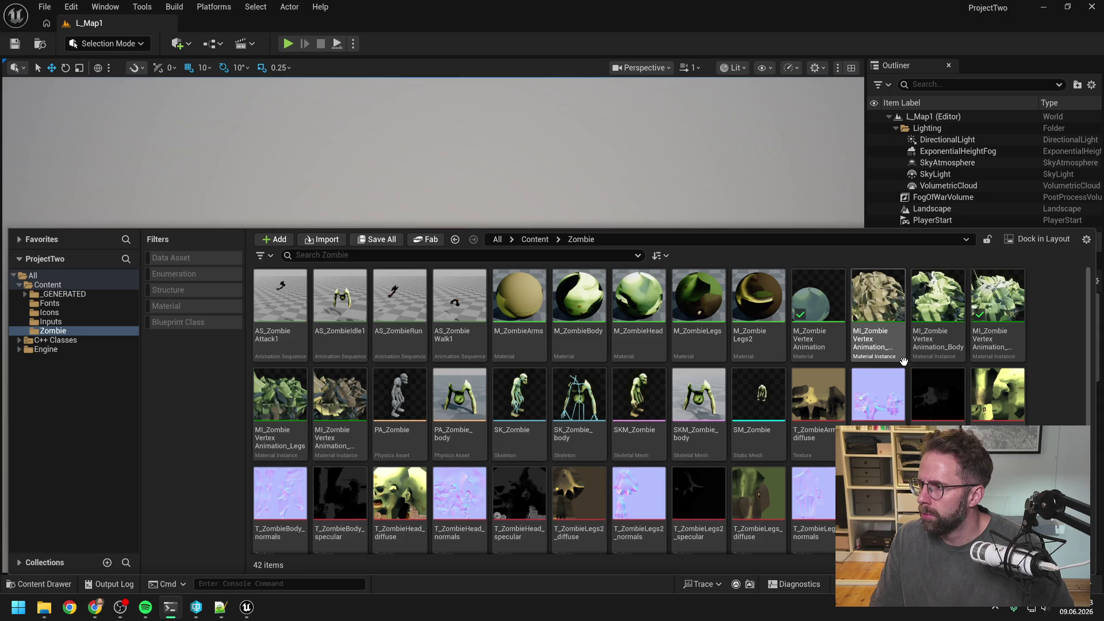
key(ctrl+alt)
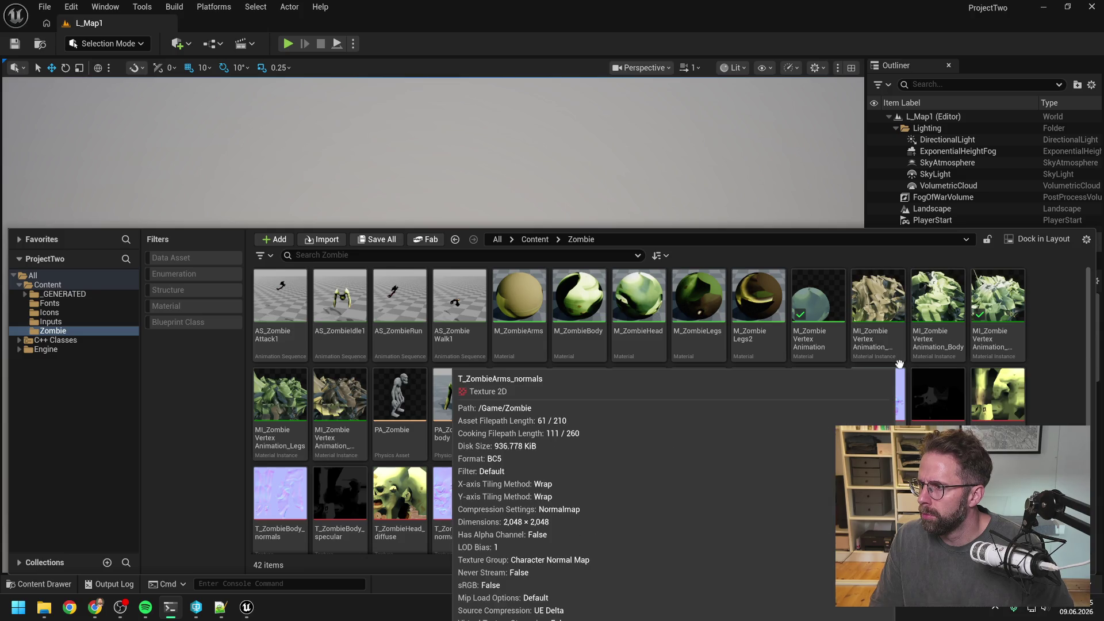
scroll(1034, 391, down, 3)
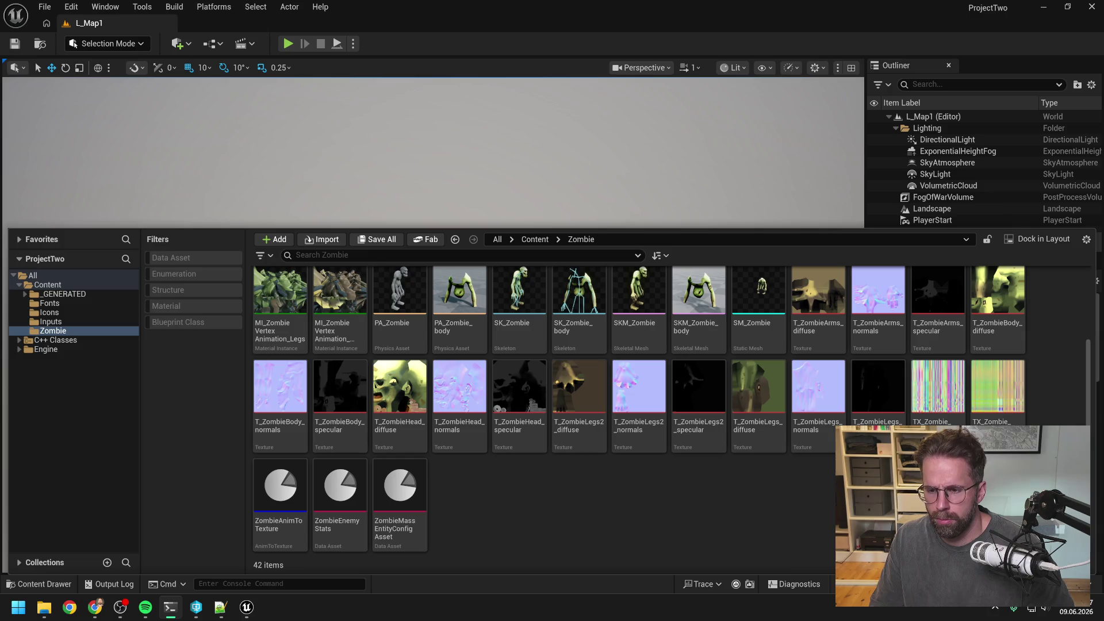
double_click(401, 493)
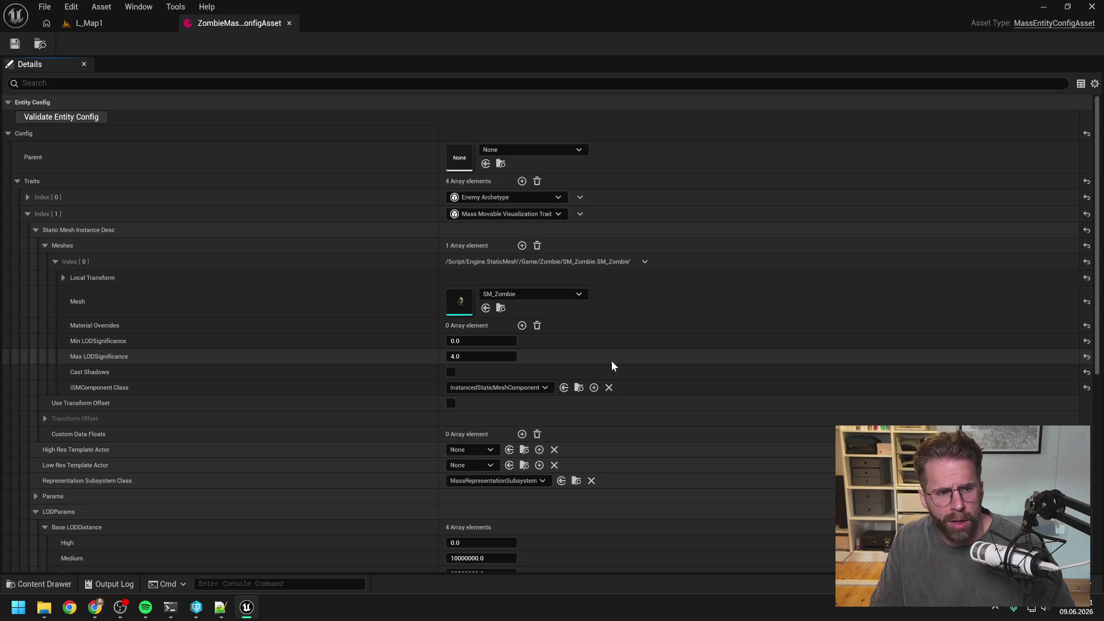
Set the Index [0] Enemy Archetype's Vertex Animation Data Asset to ZombieAnimToTexture and save
click(27, 213)
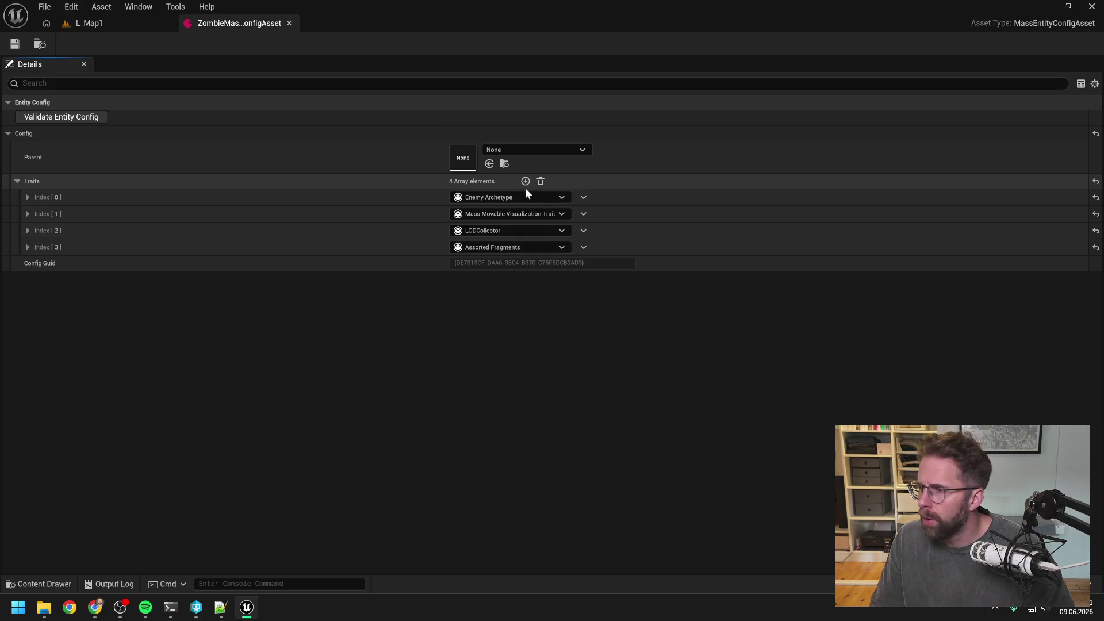
click(27, 198)
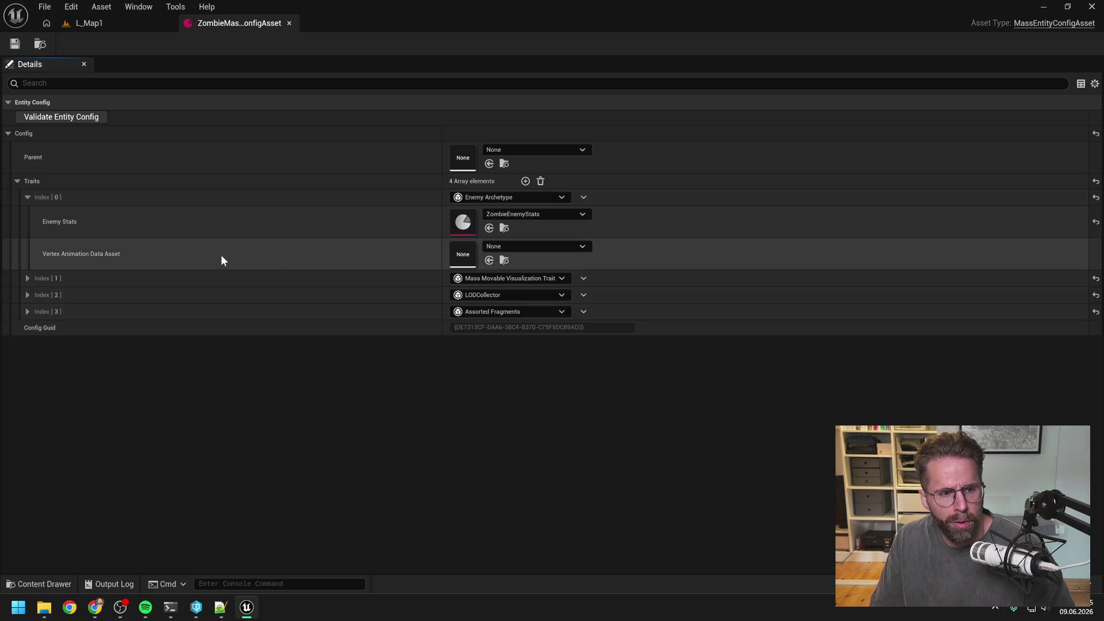
click(519, 246)
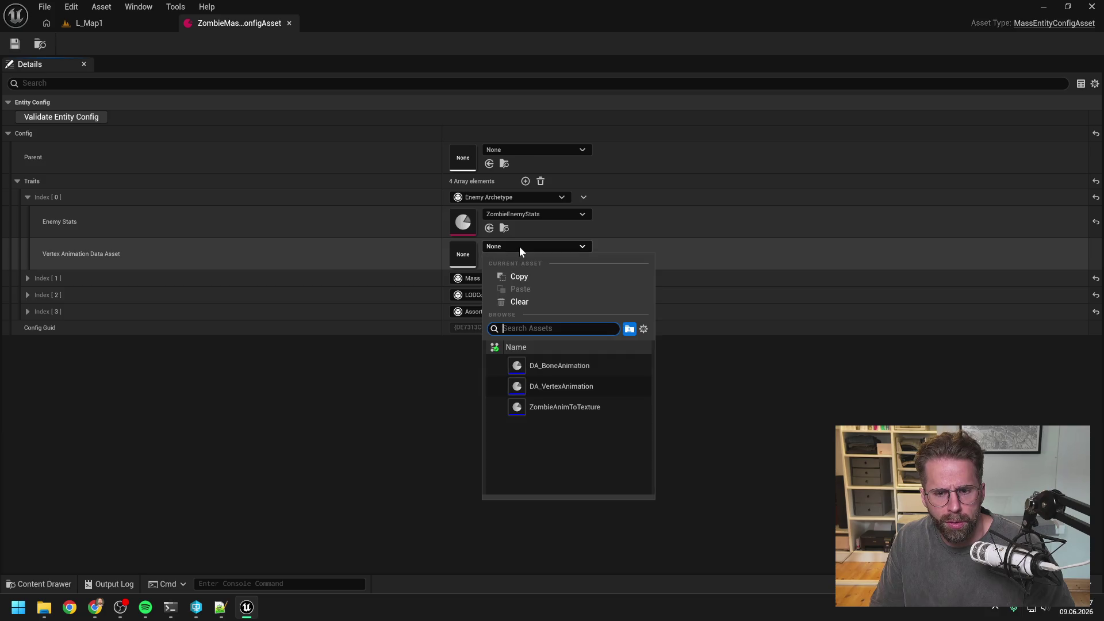
click(570, 406)
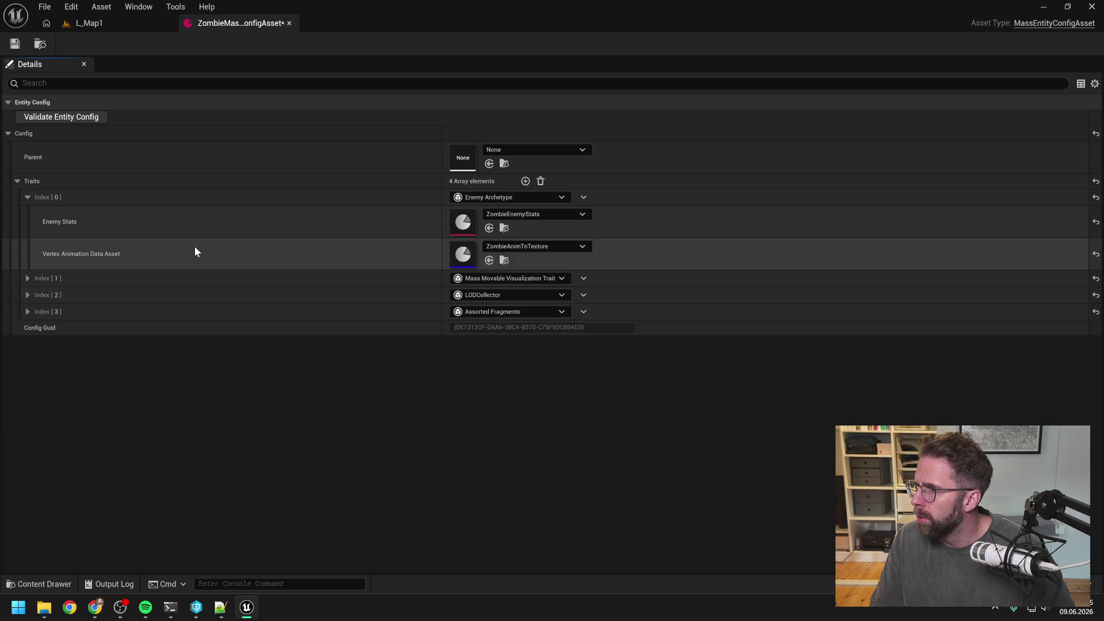
key(ctrl+s)
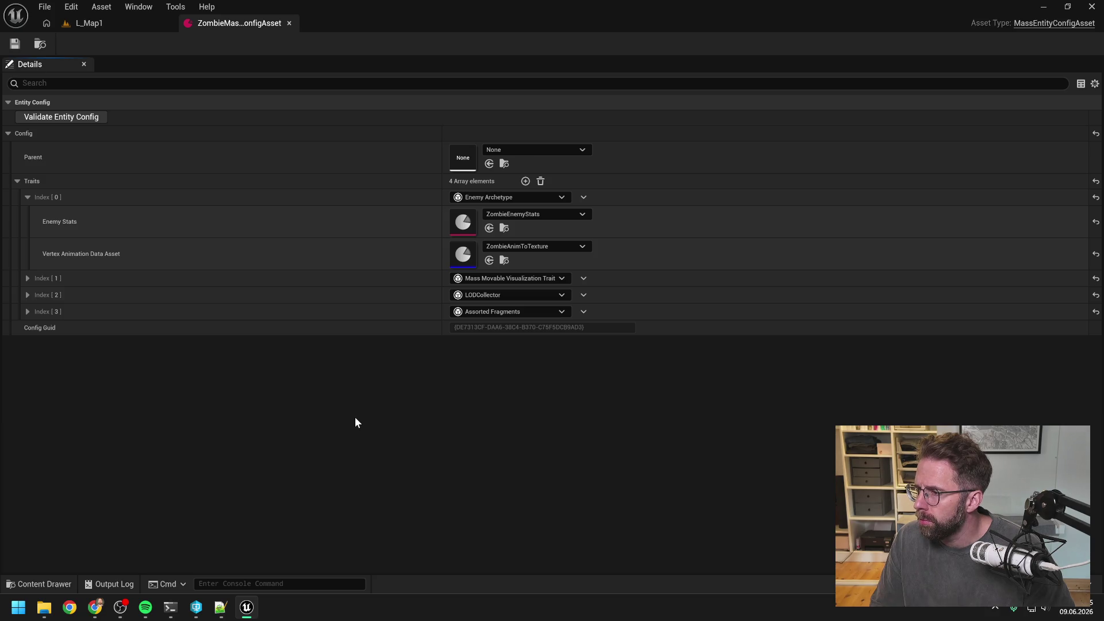
key(ctrl+space)
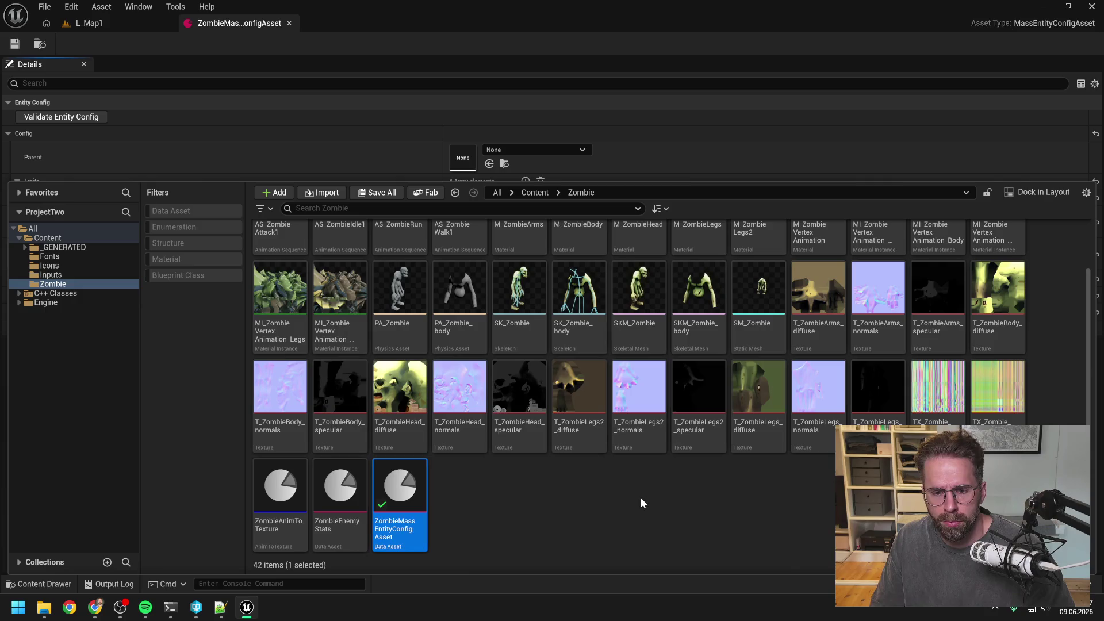
Open the M_ZombieVertexAnimation material from the Zombie folder
scroll(604, 497, up, 2)
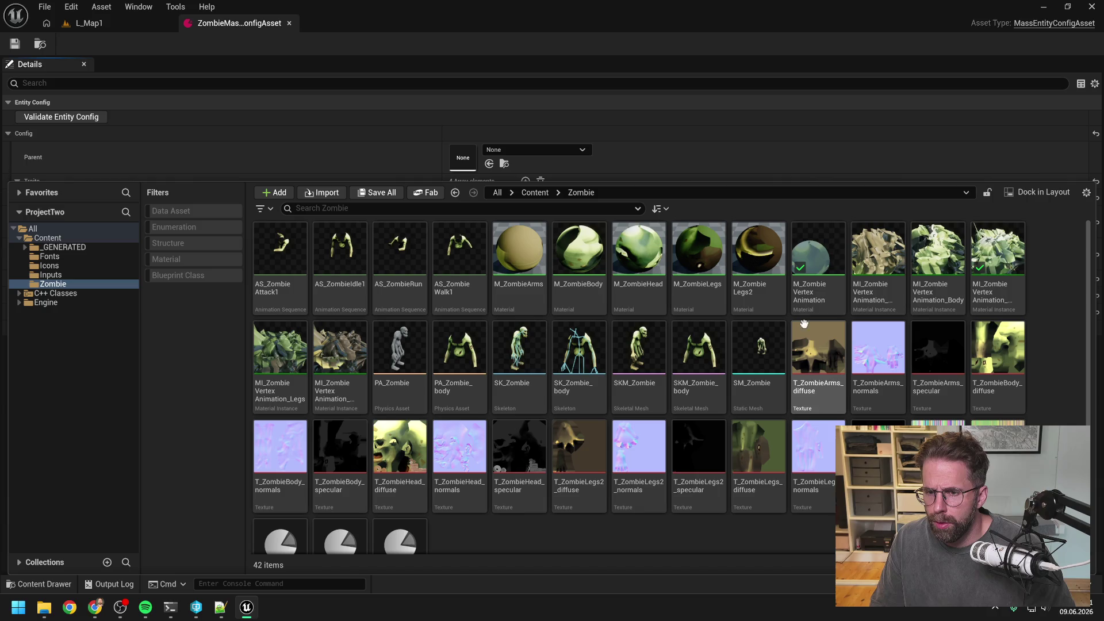
double_click(814, 306)
scroll(762, 310, down, 3)
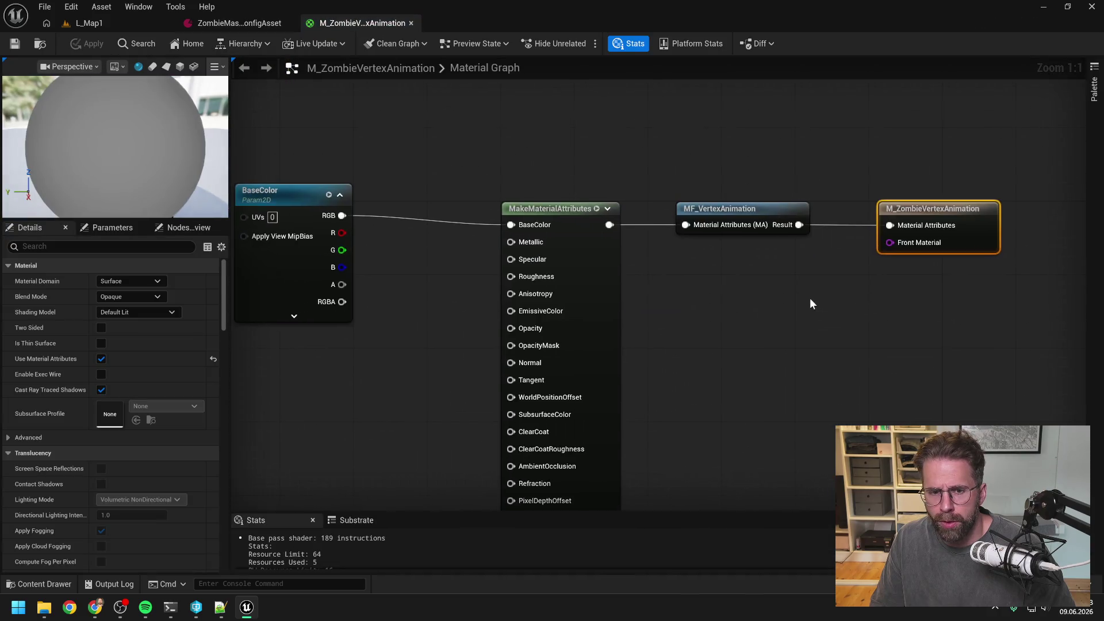
click(442, 235)
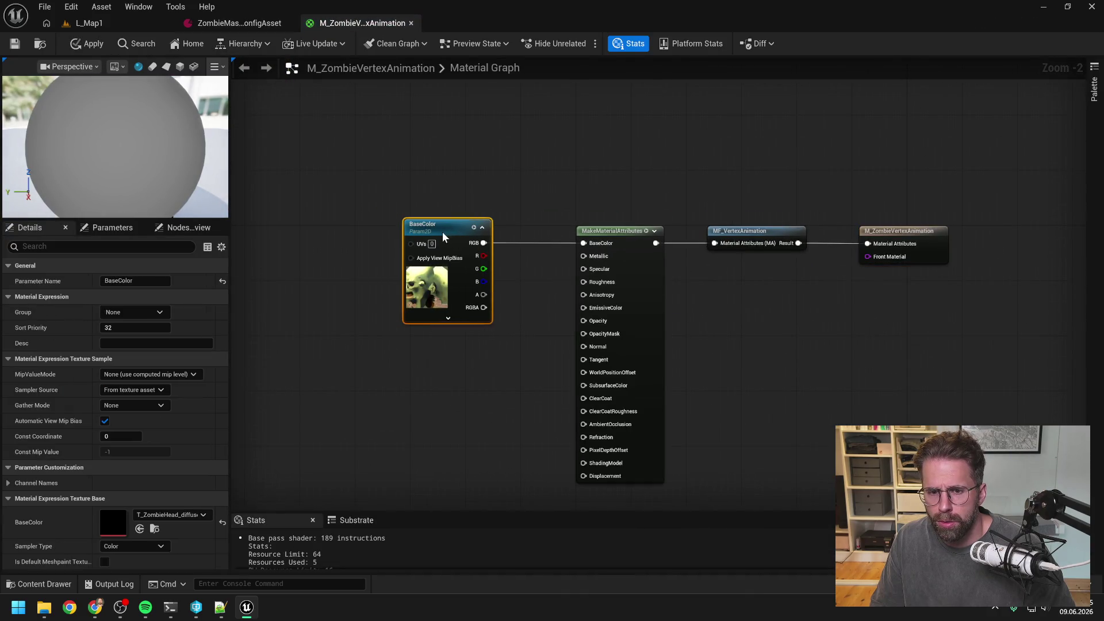
click(828, 336)
drag(821, 352, 797, 333)
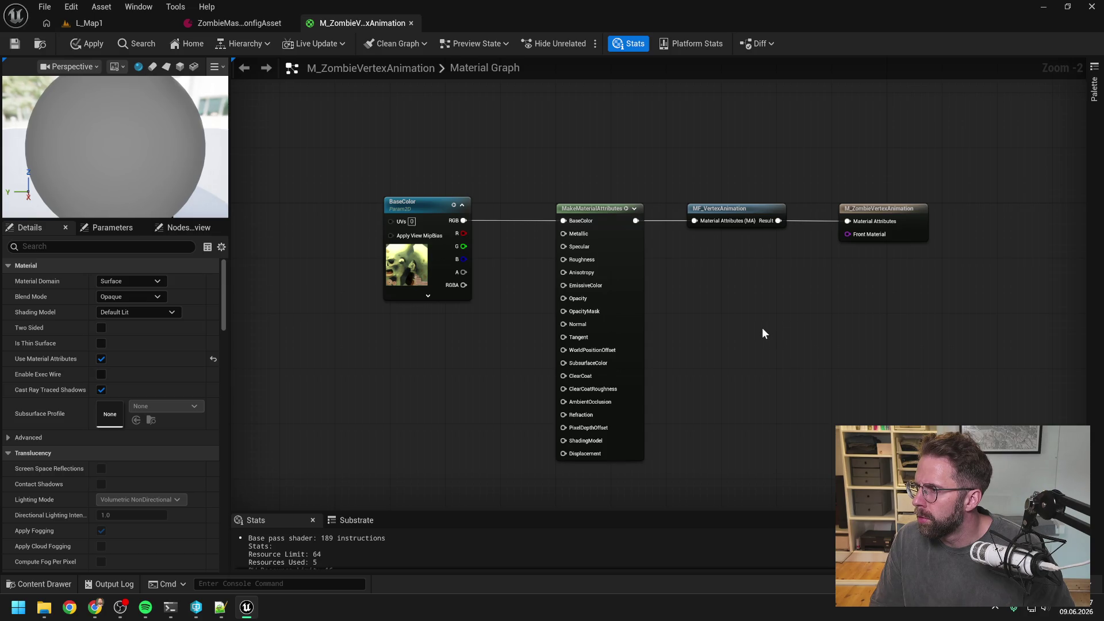
drag(757, 325, 772, 318)
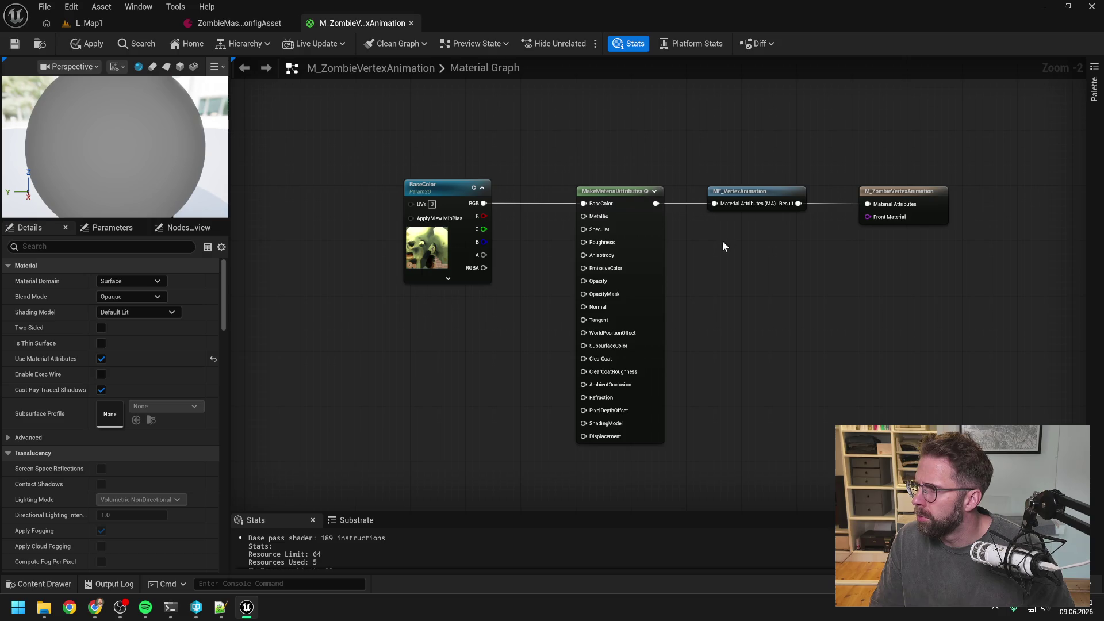
Add a PerInstanceCustomData node and shift the vertex animation and output nodes right
right_click(720, 264)
text(per )
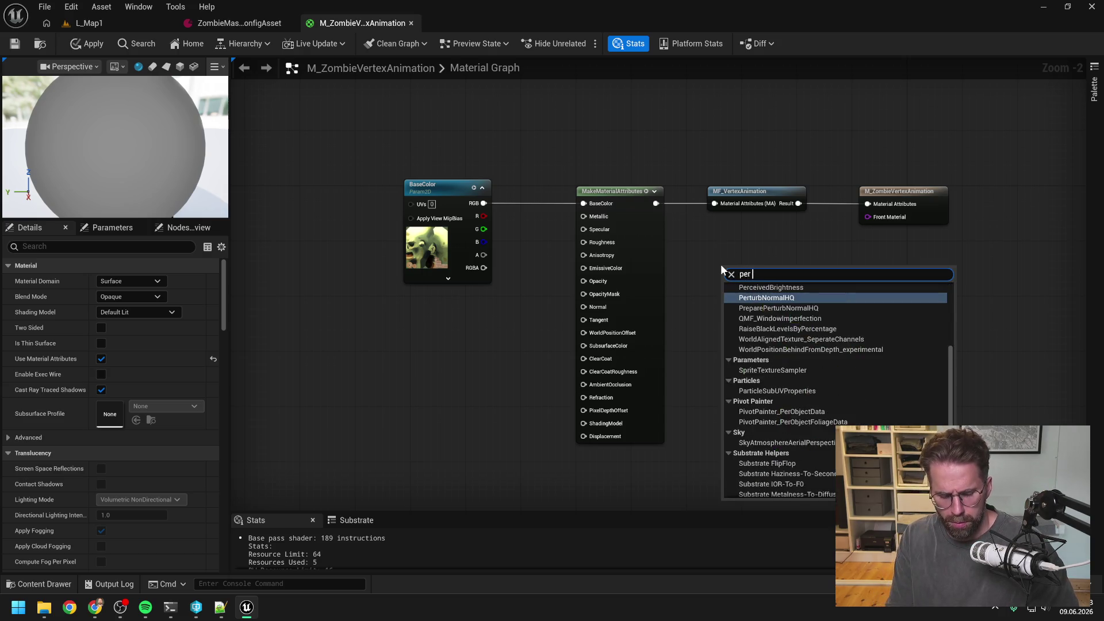
text(insta)
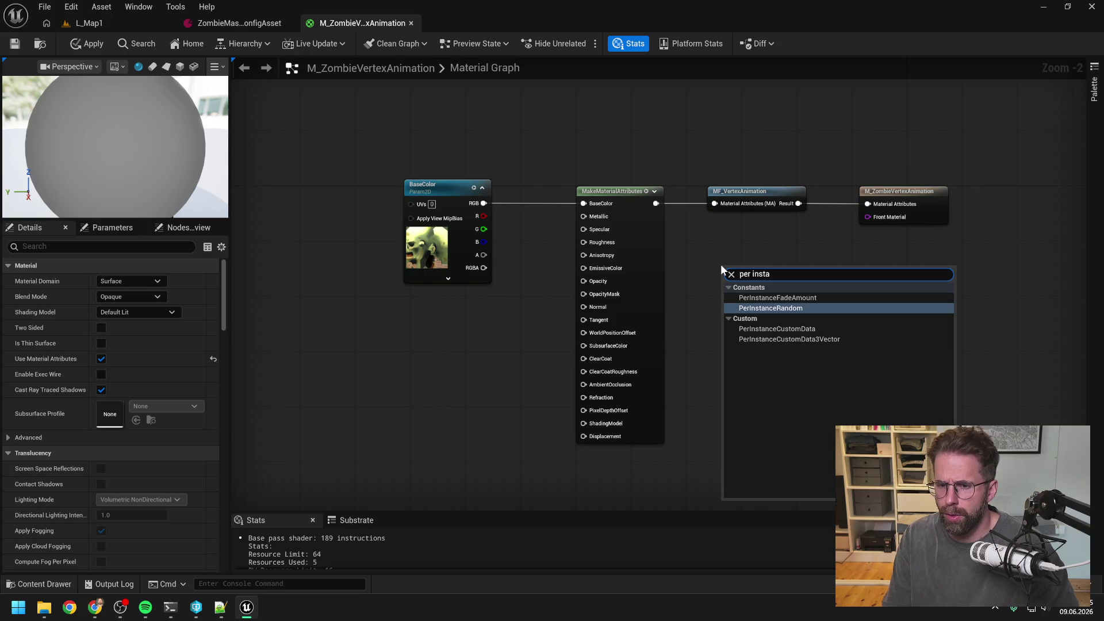
click(764, 328)
click(765, 336)
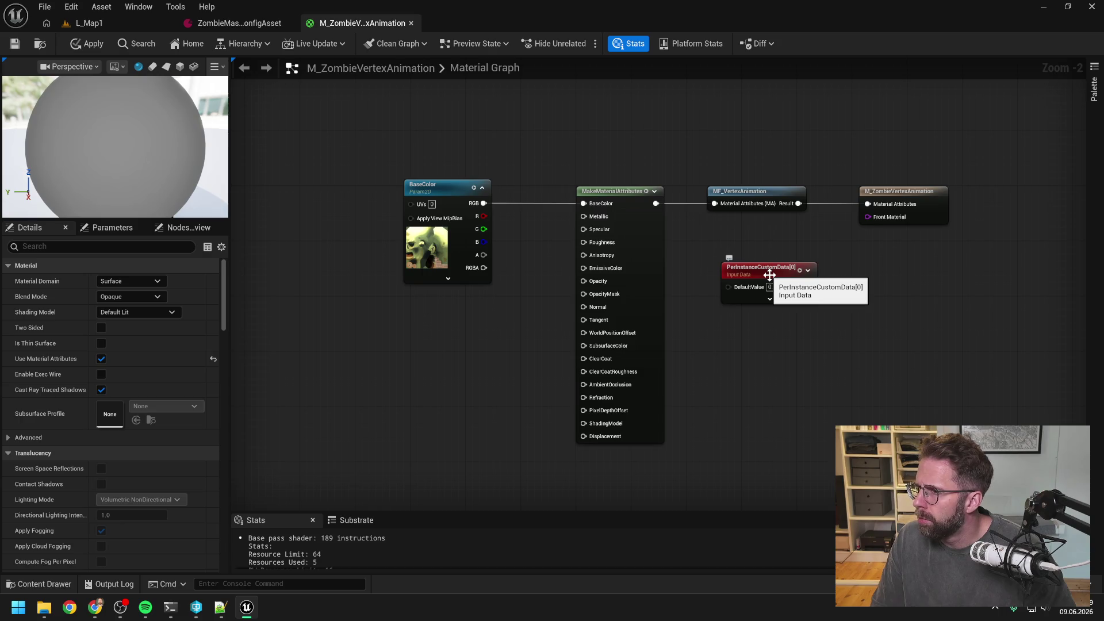
drag(769, 275, 754, 278)
click(751, 247)
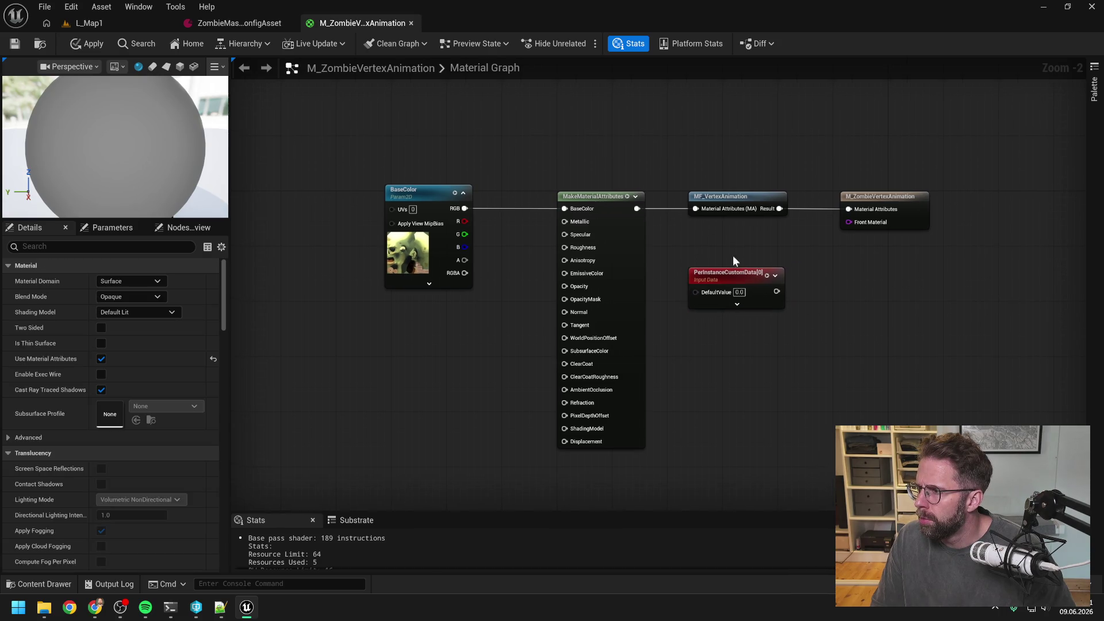
drag(719, 169, 845, 228)
drag(743, 196, 875, 196)
click(847, 219)
Wire PerInstanceCustomData[0] into the BaseColor input of MakeMaterialAttributes
drag(776, 292, 820, 222)
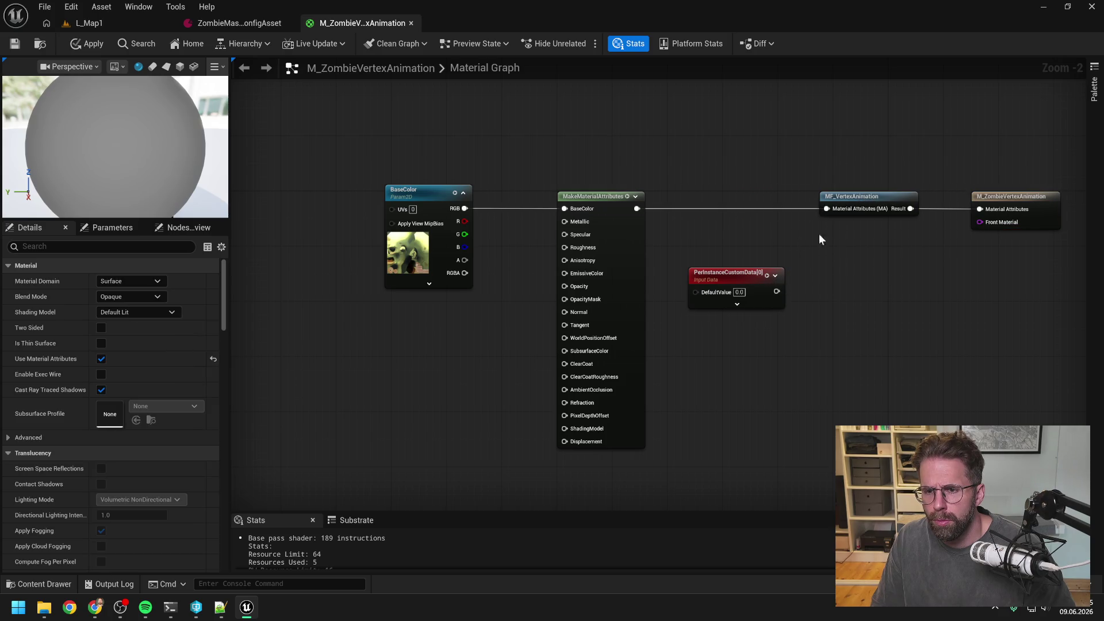
drag(745, 289, 746, 255)
click(825, 277)
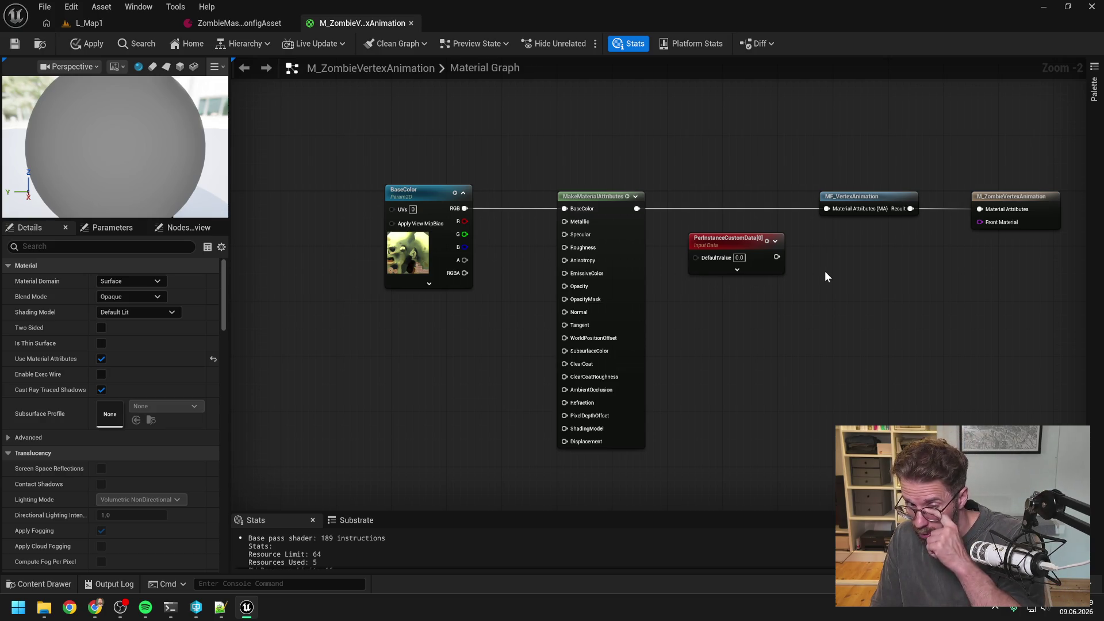
drag(829, 263, 532, 347)
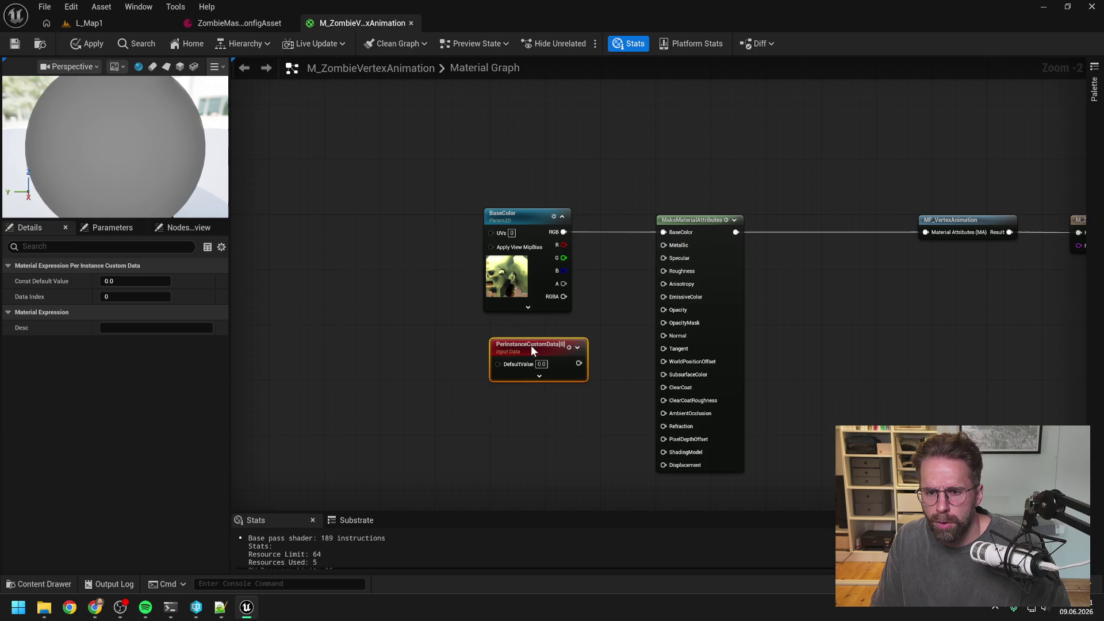
mouse_move(591, 328)
mouse_down()
mouse_move(523, 327)
mouse_move(522, 336)
mouse_move(590, 228)
mouse_up()
Move the disconnected BaseColor texture node aside and tidy MF_VertexAnimation and the output node
drag(434, 237, 427, 144)
mouse_move(438, 361)
mouse_down()
mouse_move(436, 277)
mouse_move(450, 230)
mouse_up()
drag(847, 238, 707, 239)
drag(1000, 241, 834, 243)
click(558, 184)
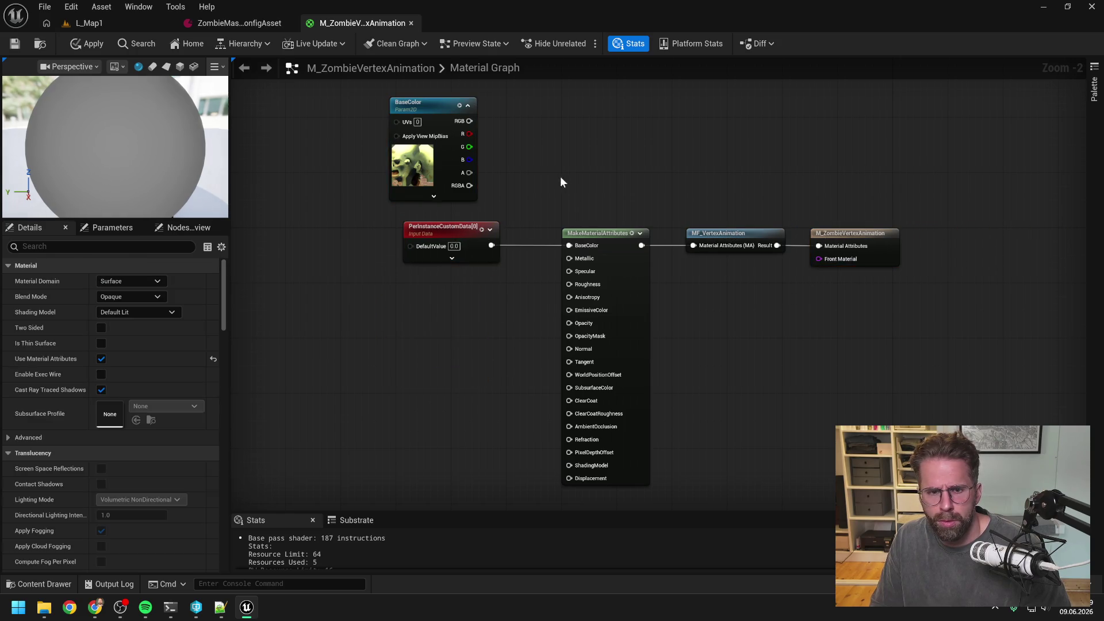
drag(425, 121, 440, 110)
drag(512, 326, 503, 155)
scroll(658, 345, up, 1)
drag(657, 344, 617, 107)
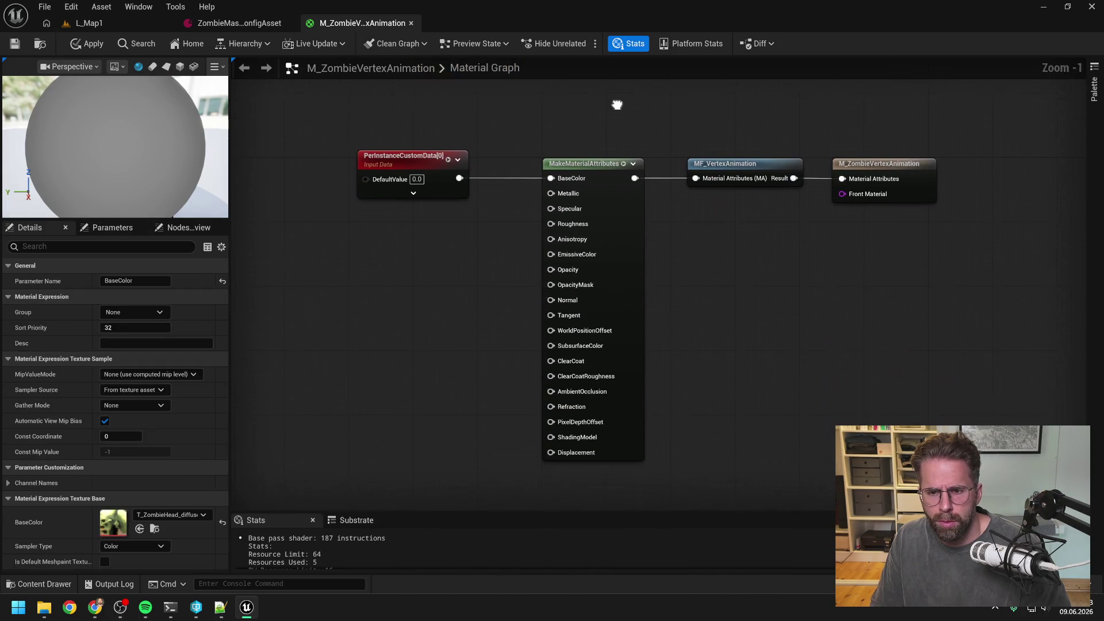
click(704, 257)
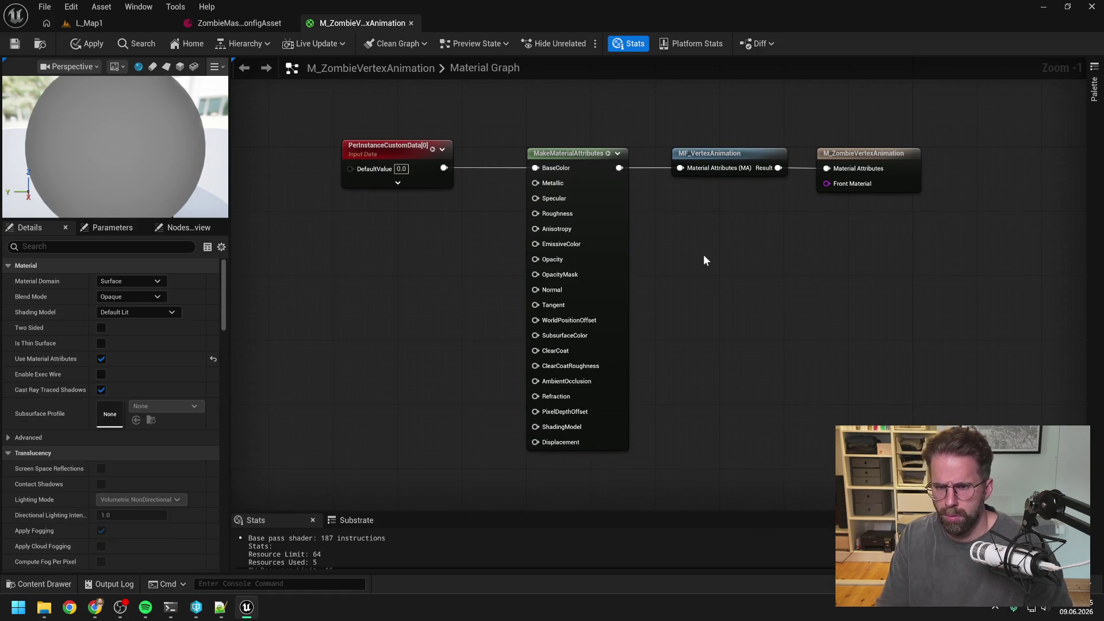
click(171, 606)
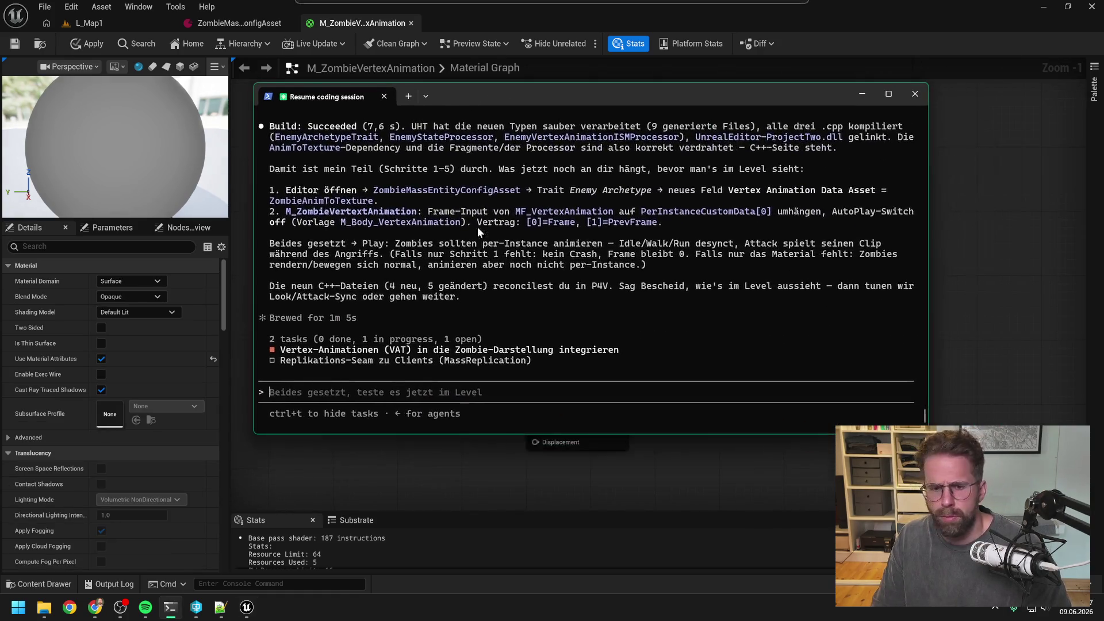
Paste the screenshot into Claude Code and send the question 'meinst du so?'
key(alt+v)
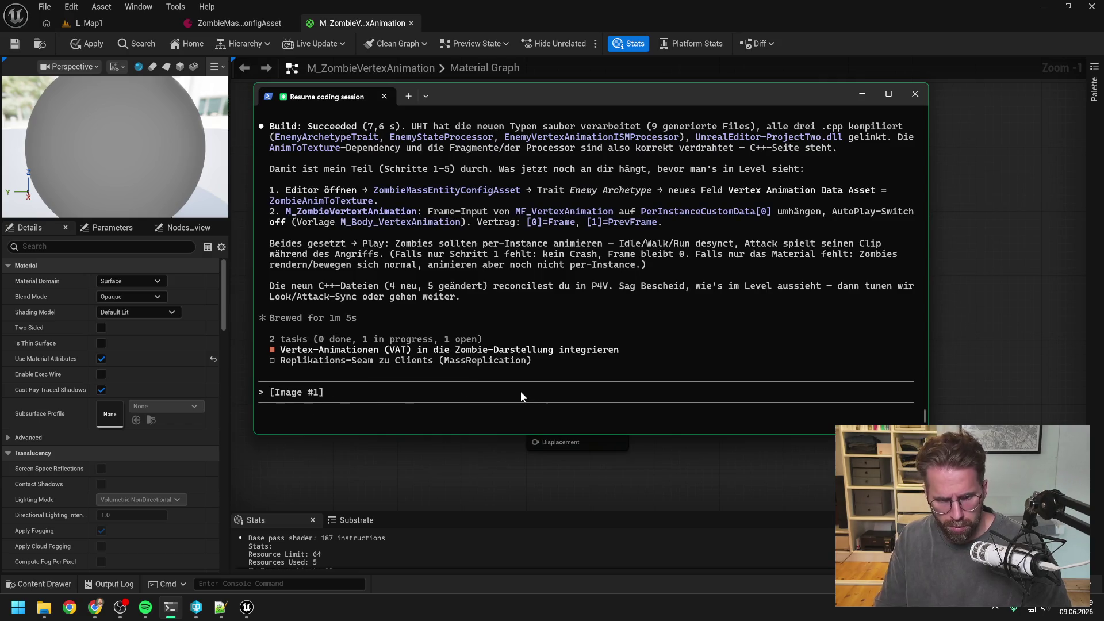
text(meinst du so?)
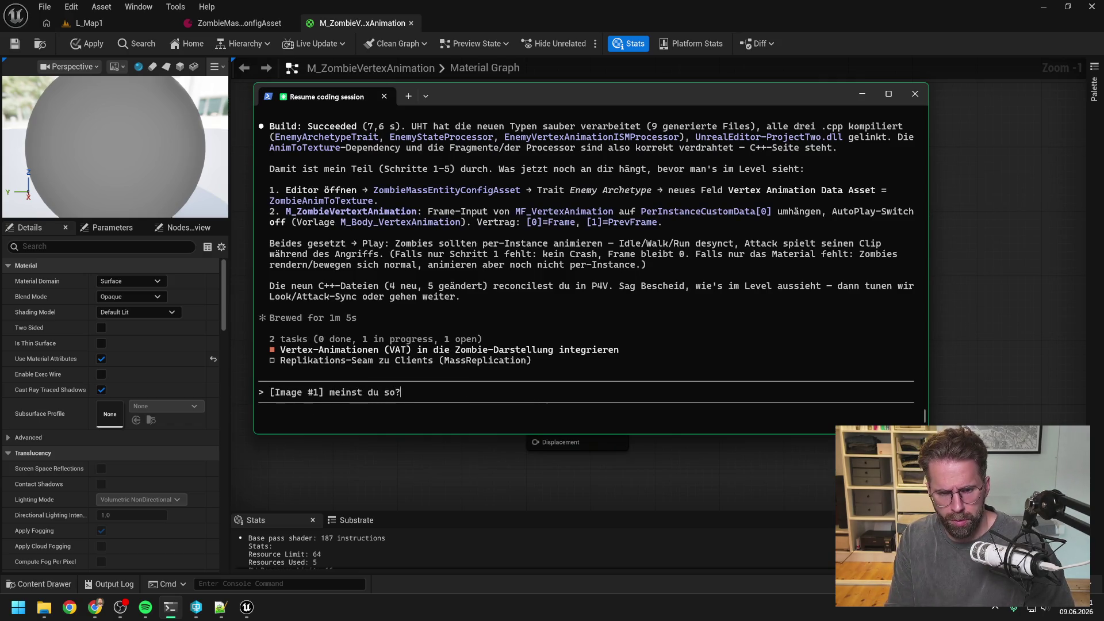
key(Return)
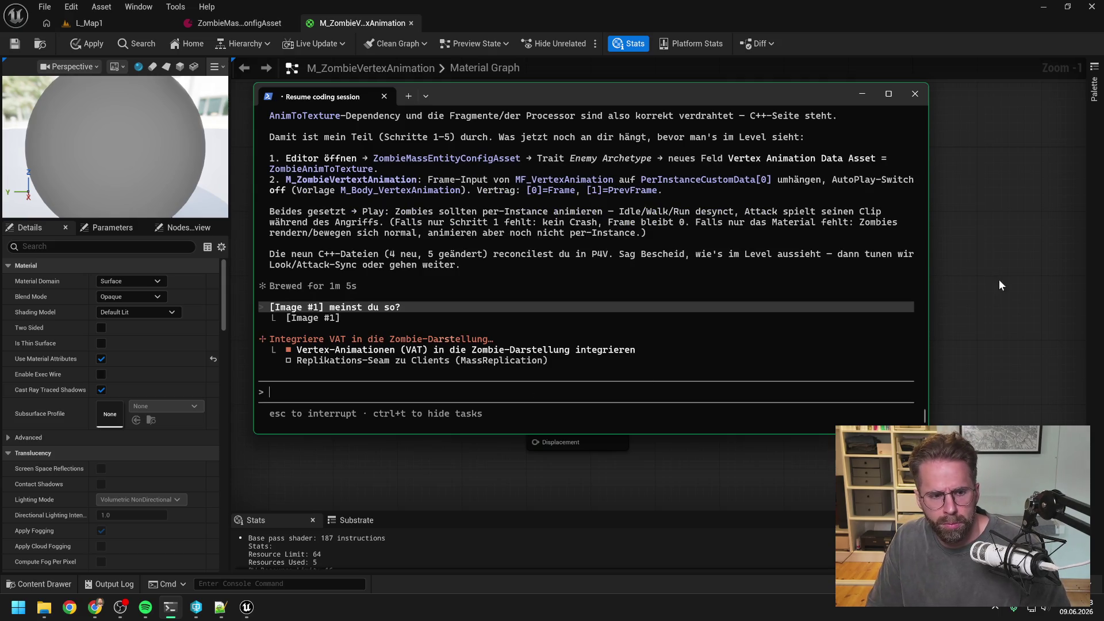
click(977, 285)
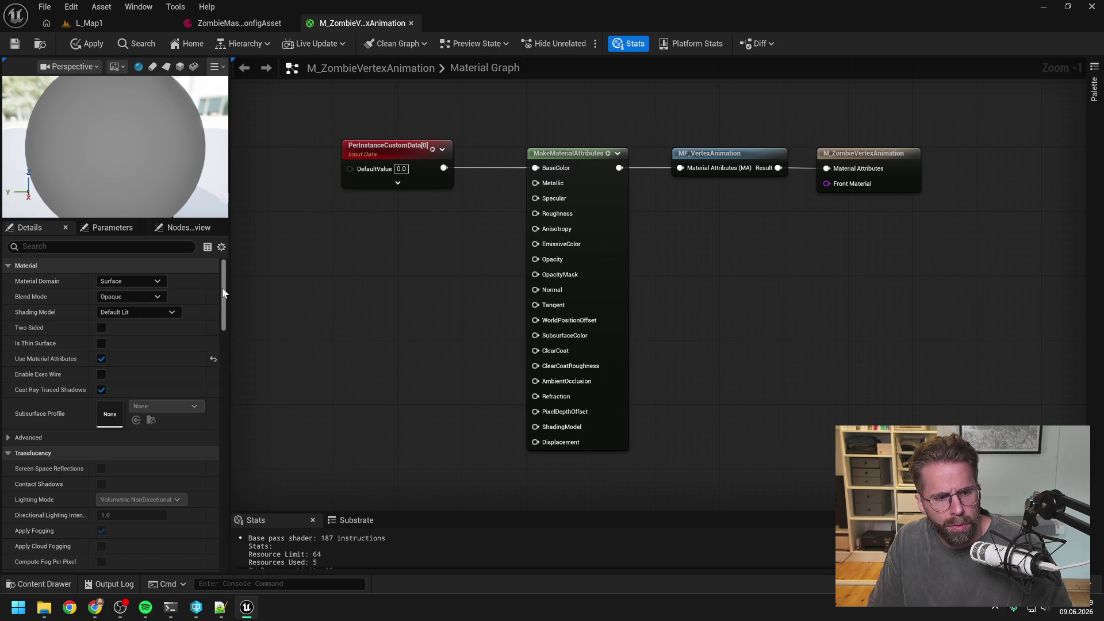
Filter the material's Details properties for 'auto', then clear the search
drag(221, 288, 221, 291)
click(144, 246)
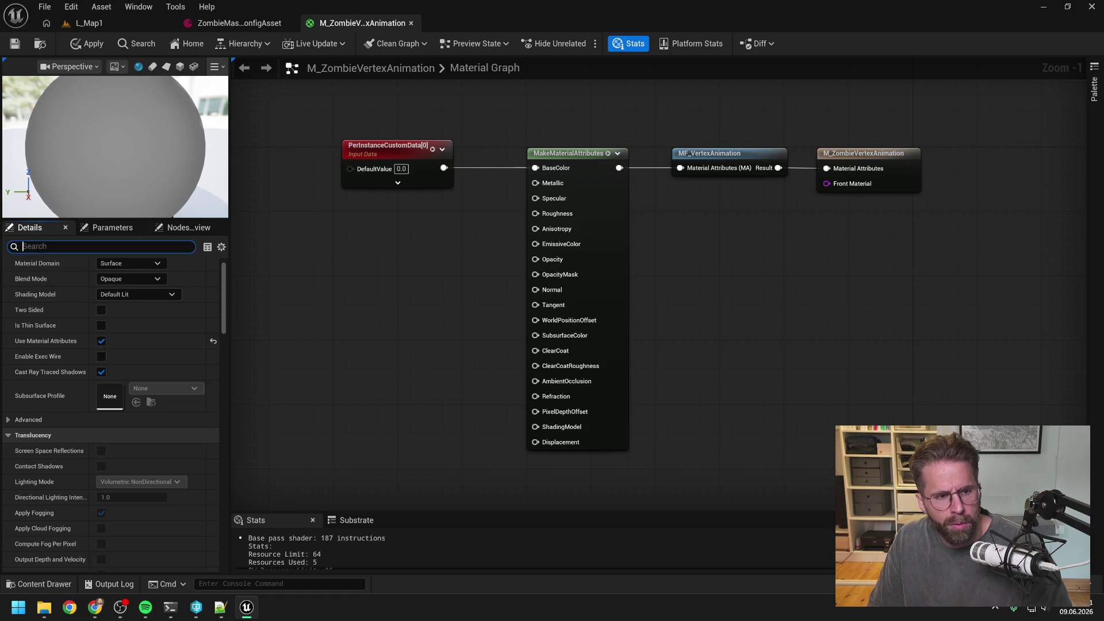
text(auto)
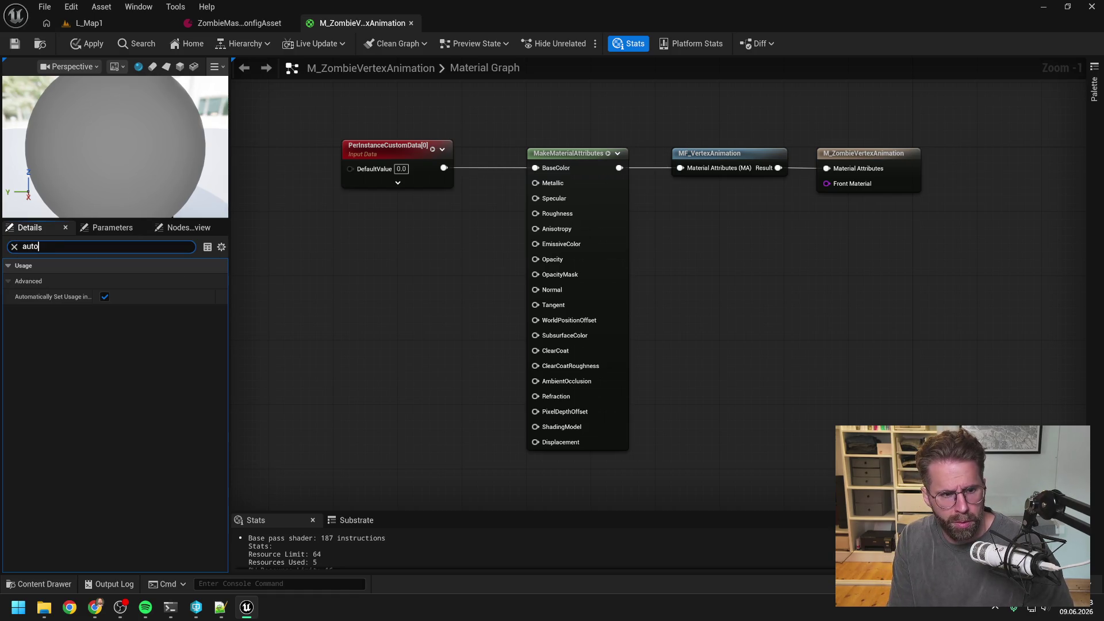
key(BackSpace)
key(BackSpace)
key(BackSpace)
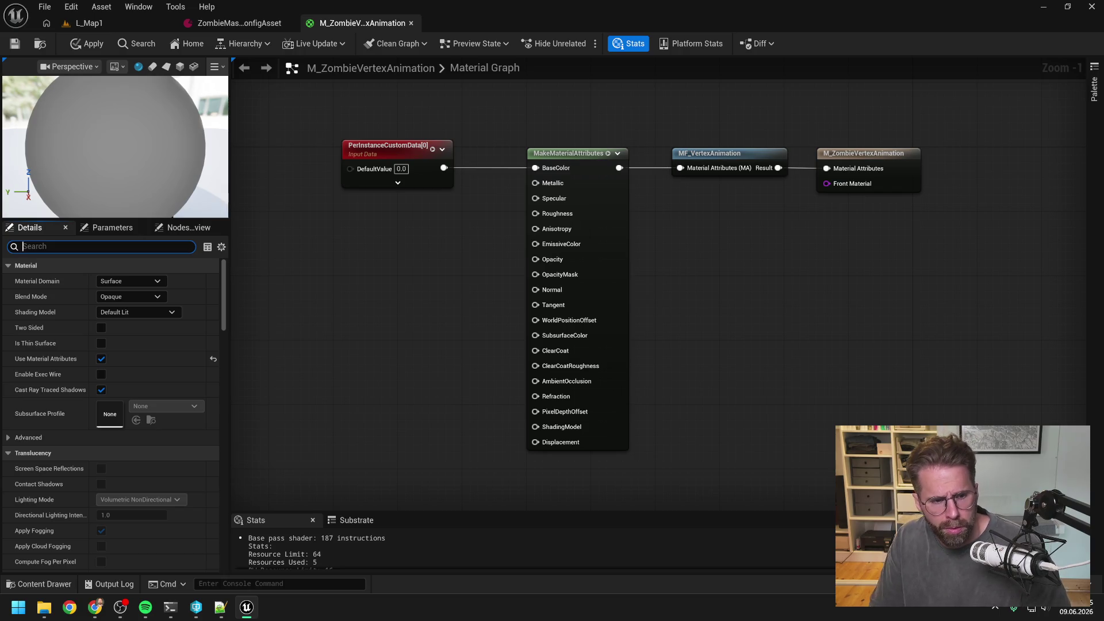
scroll(172, 389, down, 6)
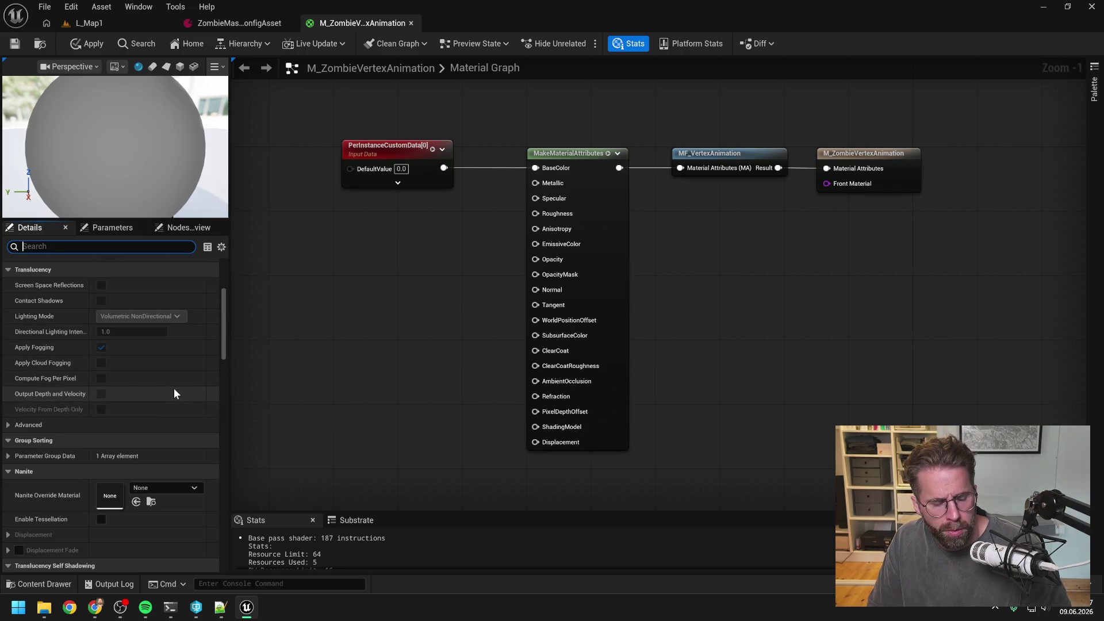
Inspect the PerInstanceCustomData, MF_VertexAnimation, output and MakeMaterialAttributes nodes, then apply changes to the original material
click(394, 152)
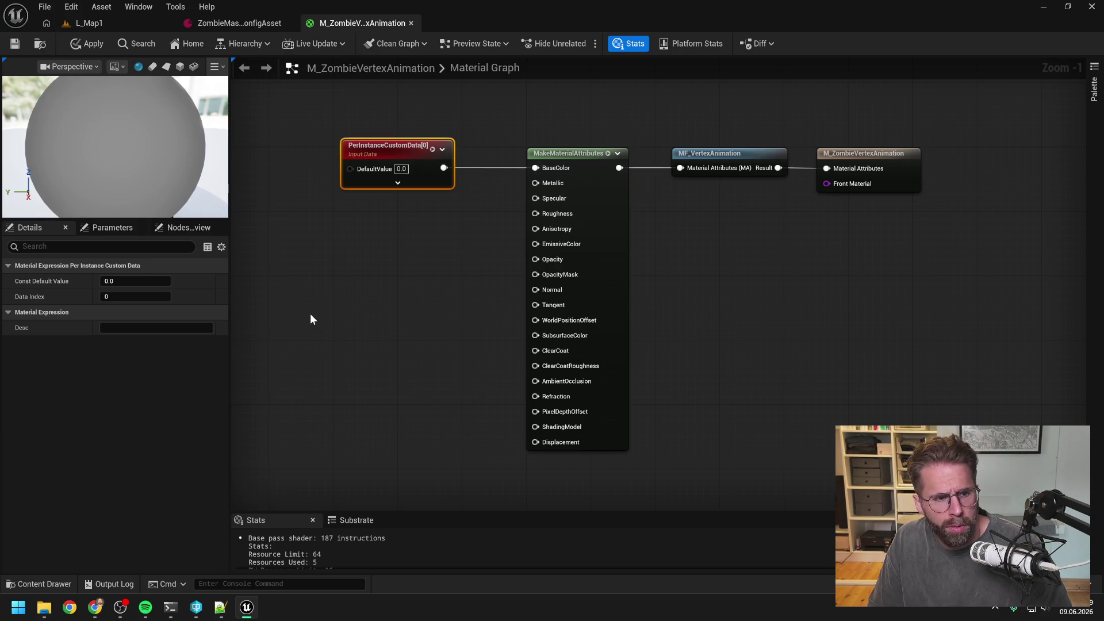
click(728, 154)
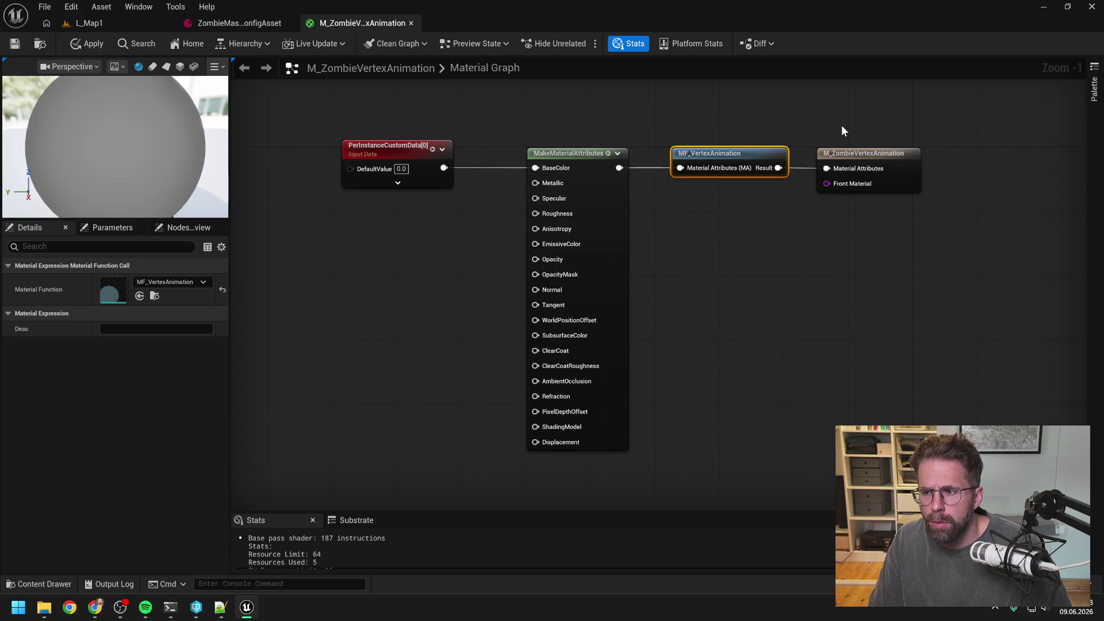
click(880, 176)
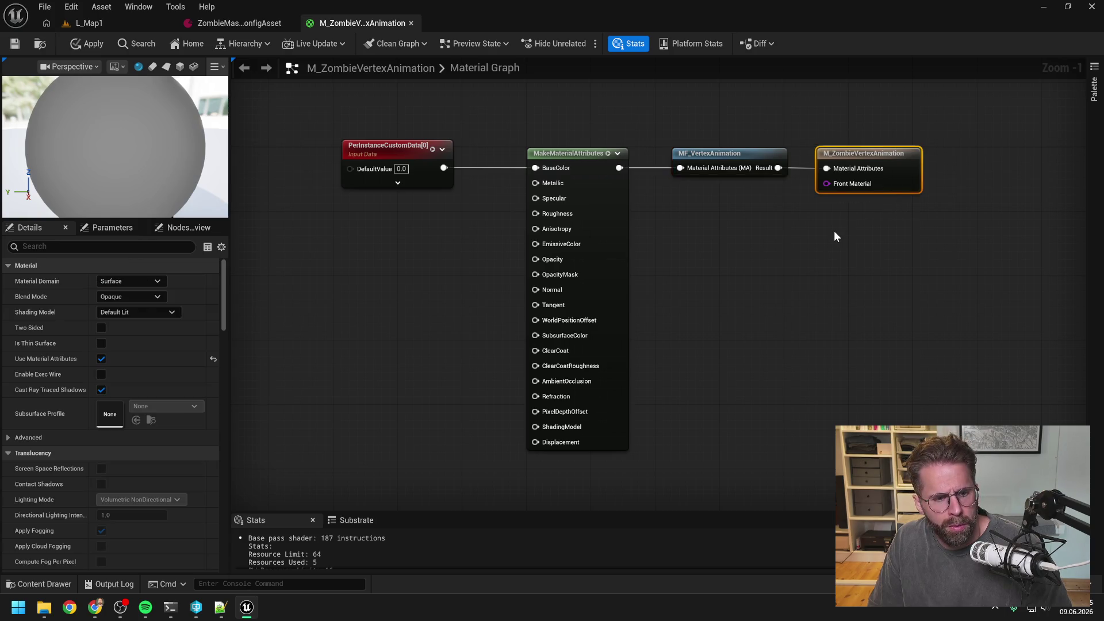
click(591, 204)
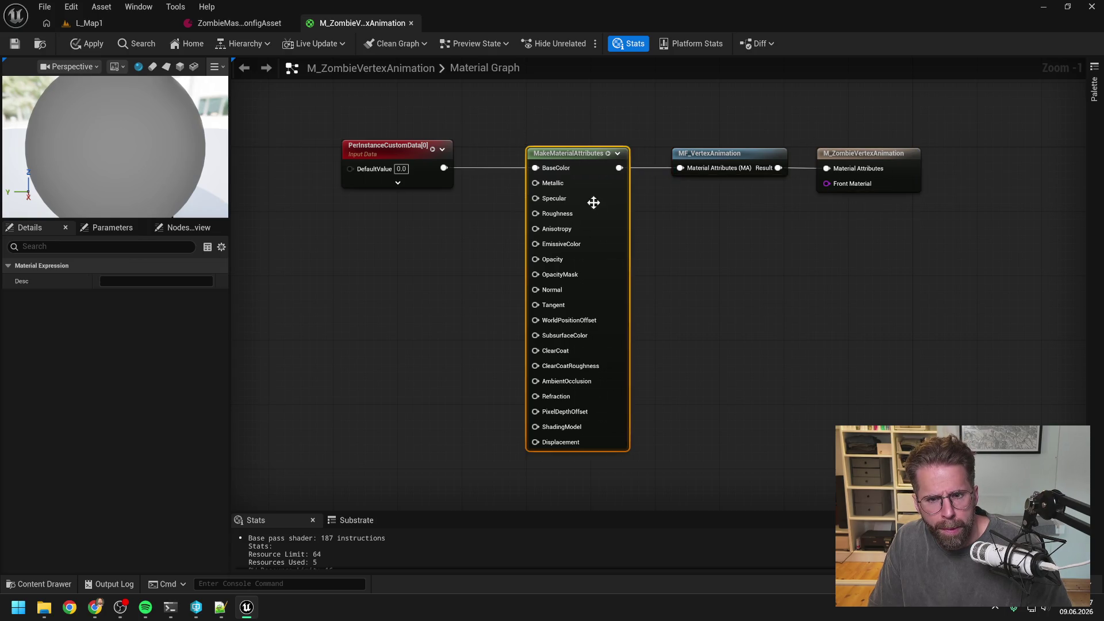
click(455, 275)
click(77, 45)
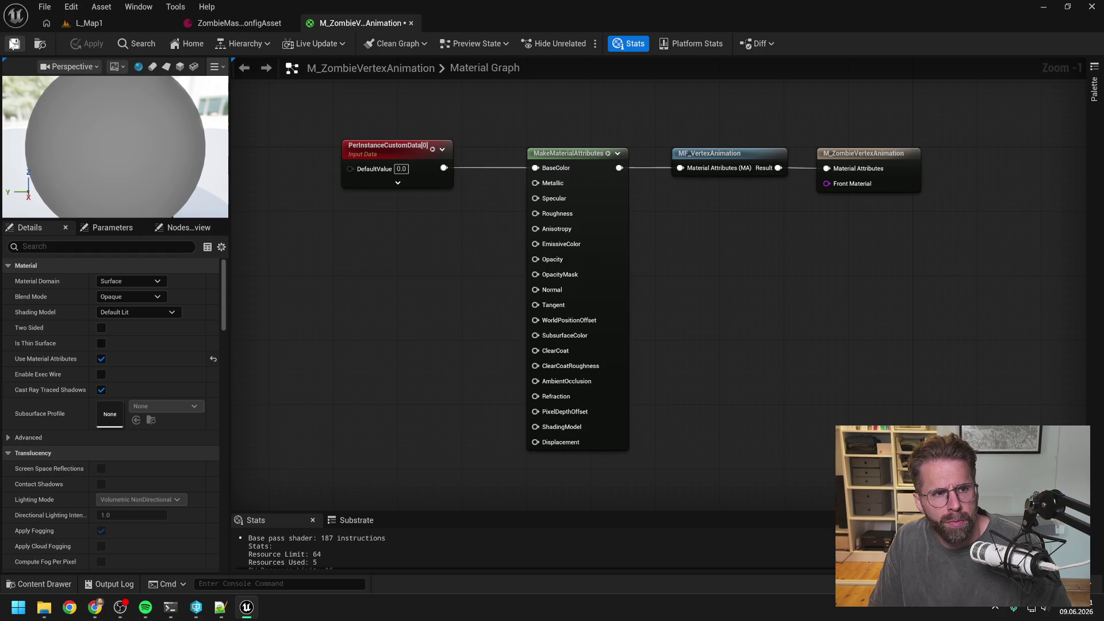
click(81, 22)
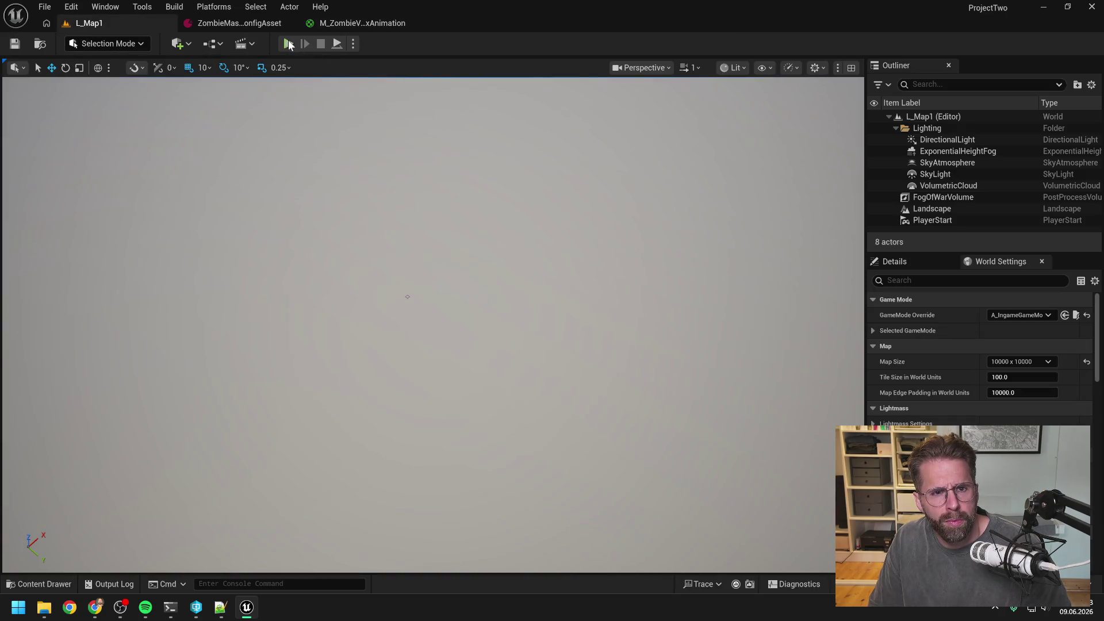
Play-test L_Map1 in the editor to watch the zombies, then stop and return to the terminal
click(288, 44)
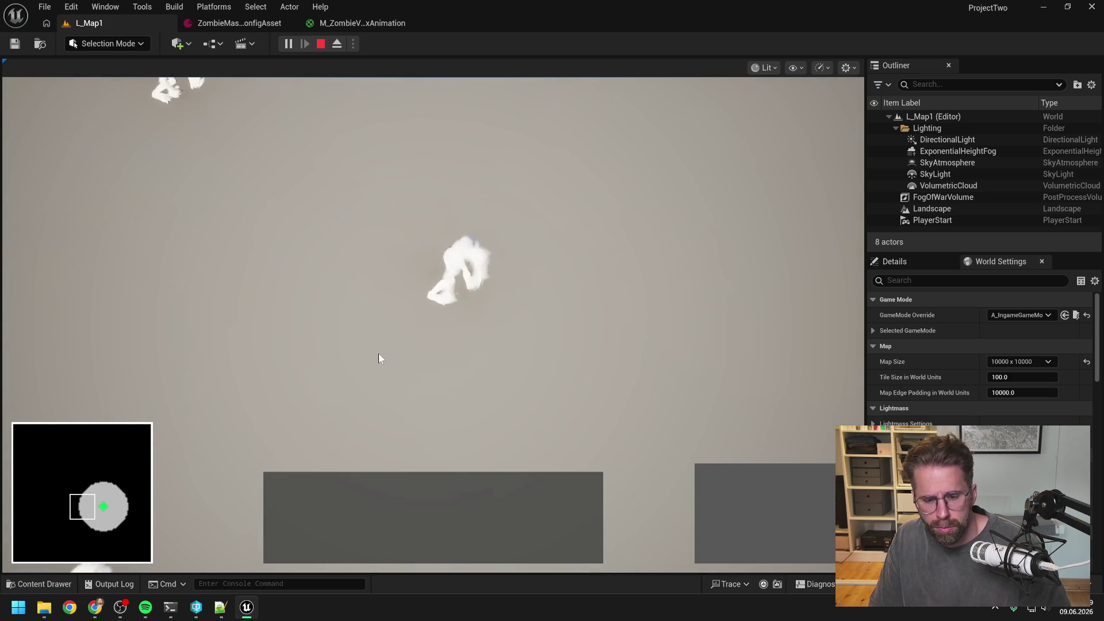
key(Escape)
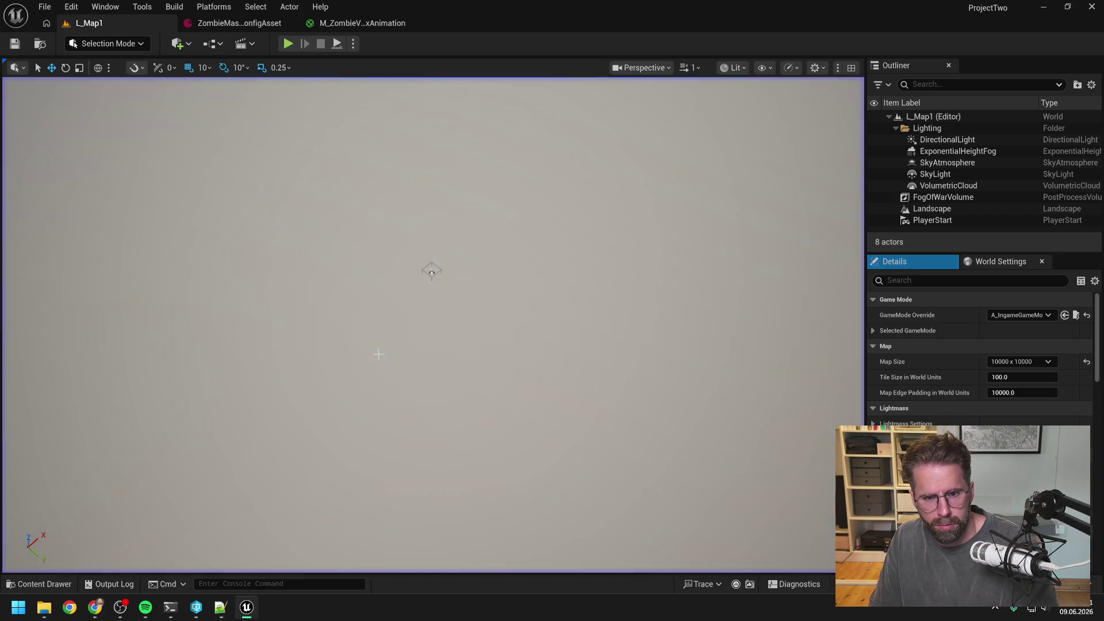
click(170, 607)
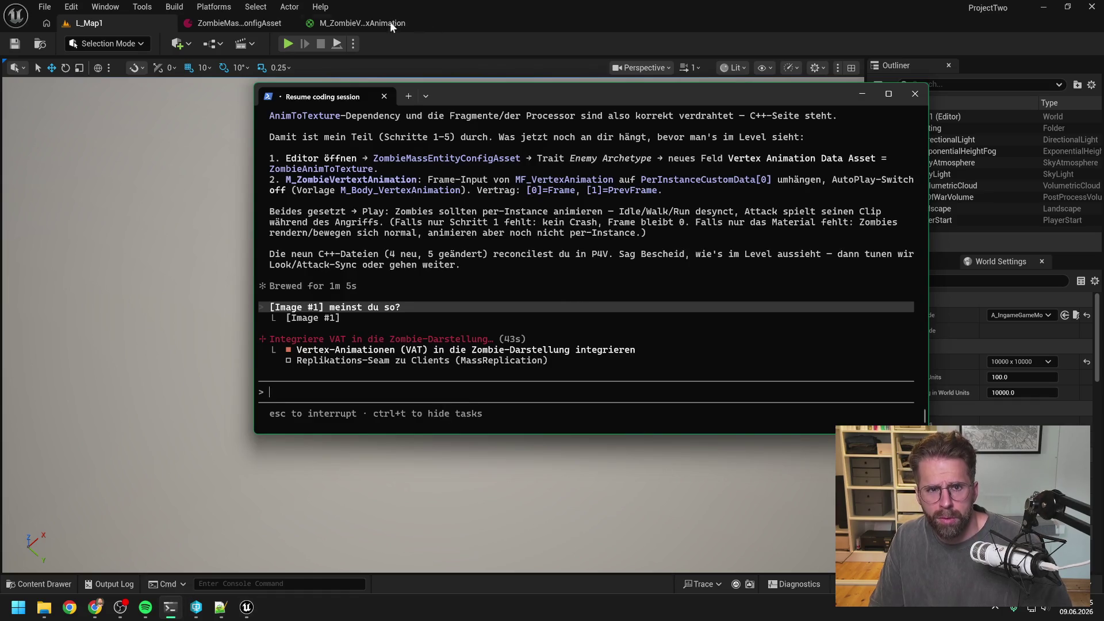
In M_ZombieVertexAnimation, move the BaseColor texture node just below PerInstanceCustomData[0]
click(386, 25)
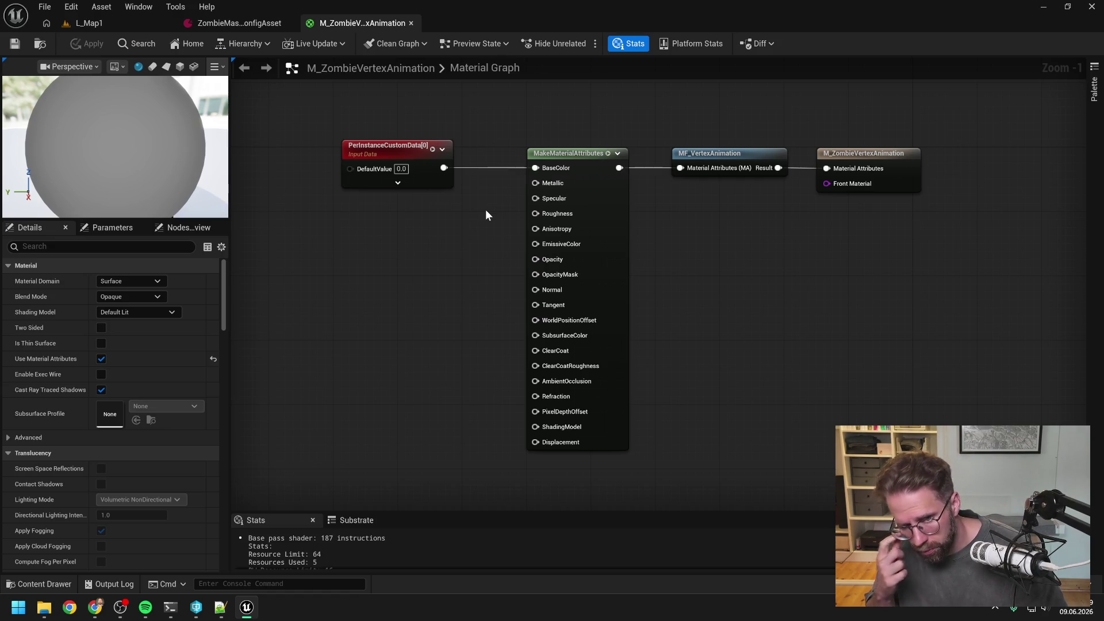
scroll(485, 209, down, 2)
drag(484, 210, 522, 263)
scroll(522, 263, down, 1)
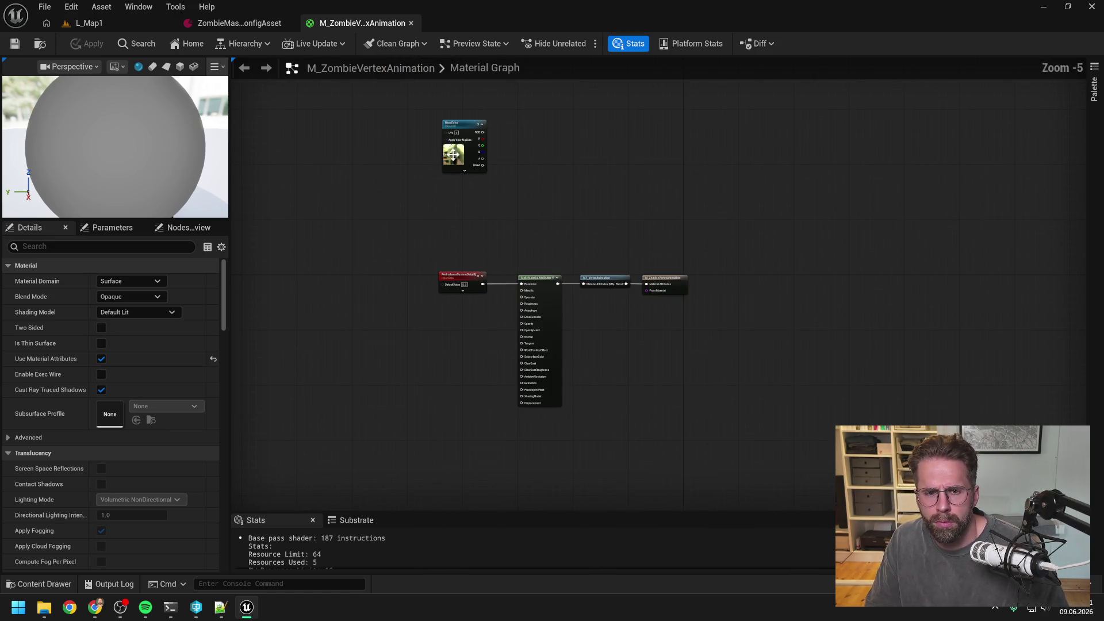
mouse_move(452, 127)
mouse_down()
mouse_move(409, 287)
mouse_move(357, 295)
mouse_up()
scroll(466, 306, up, 5)
drag(471, 330, 491, 261)
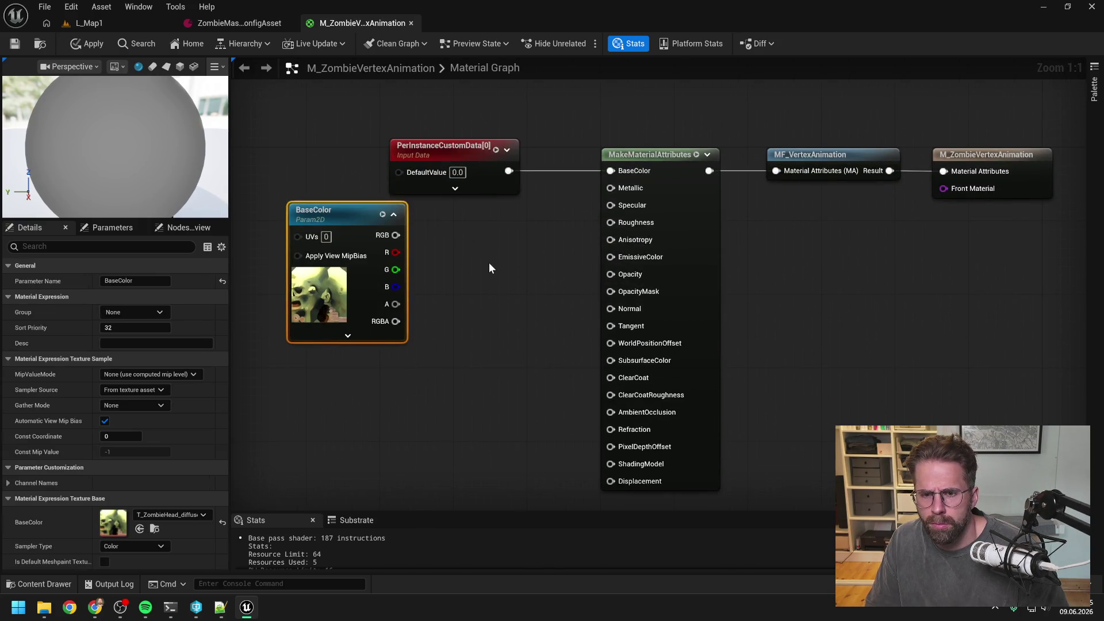
click(490, 264)
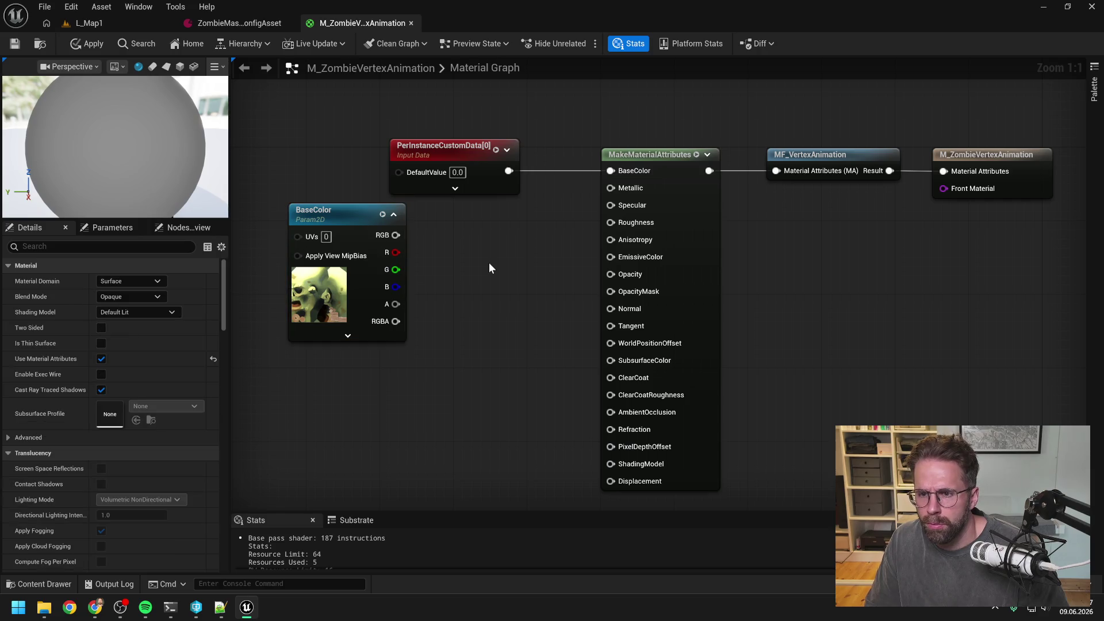
scroll(494, 261, down, 1)
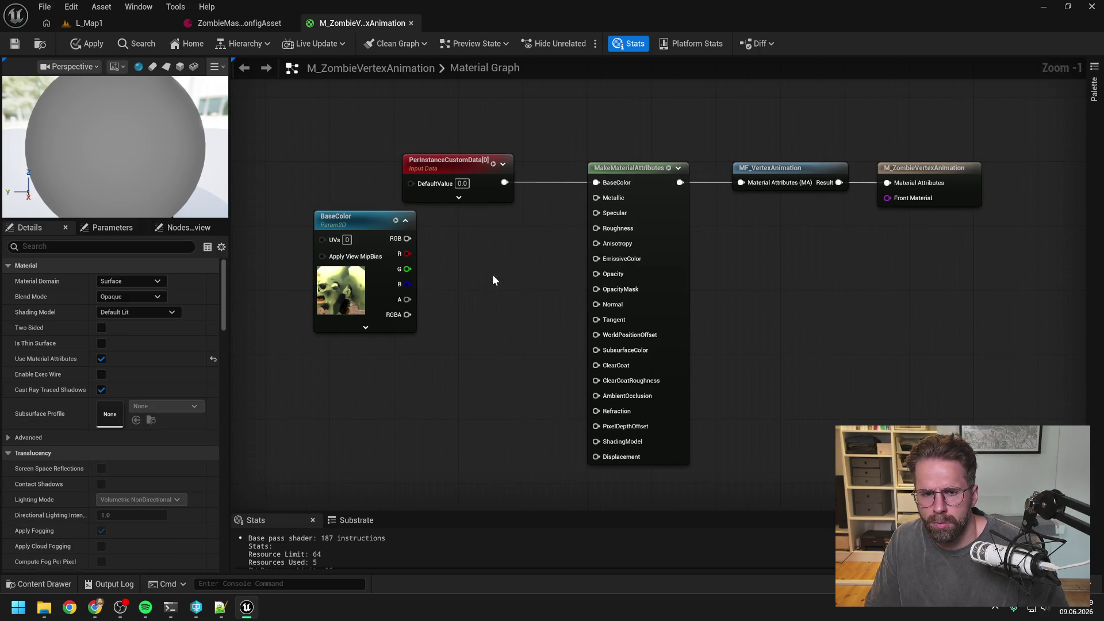
click(170, 606)
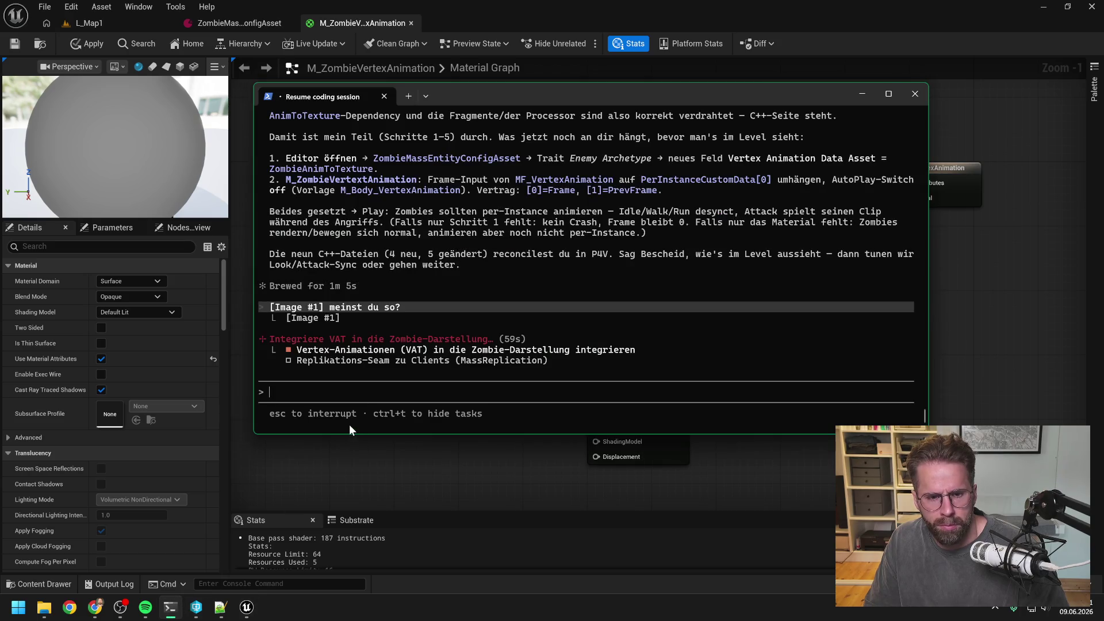
Approve Claude Code's plugin inspection Bash command and its PowerShell string extraction
click(94, 607)
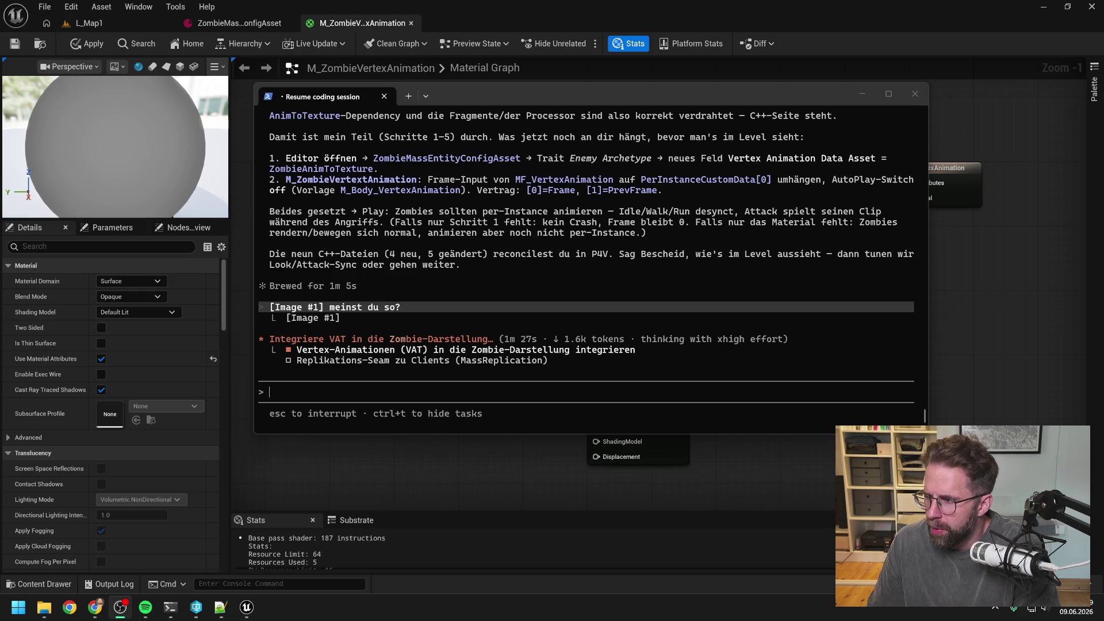
click(712, 422)
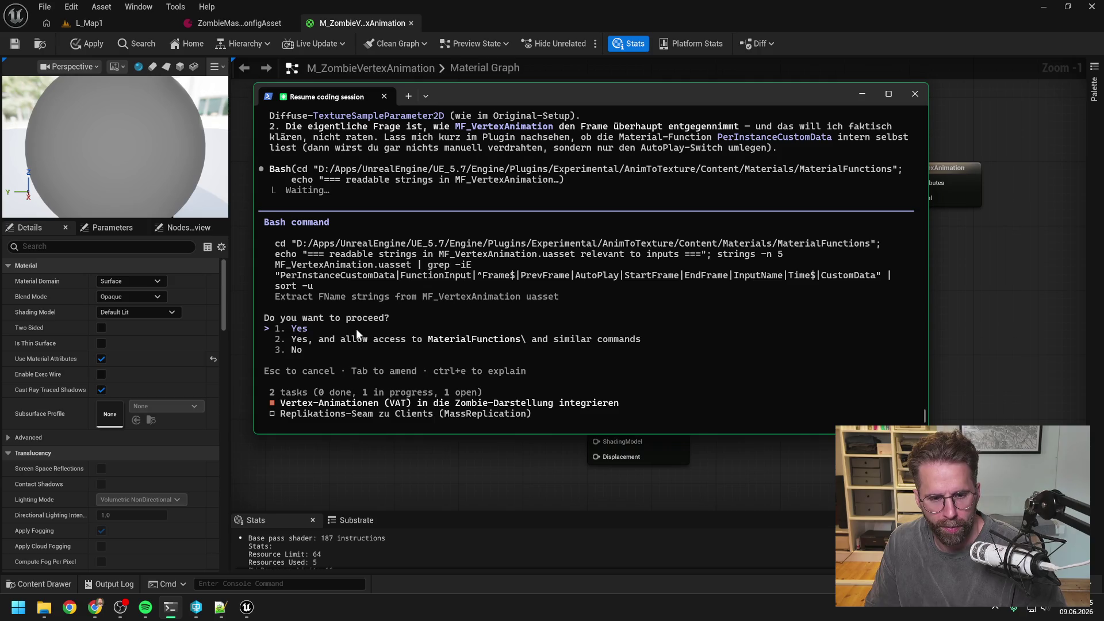
key(Return)
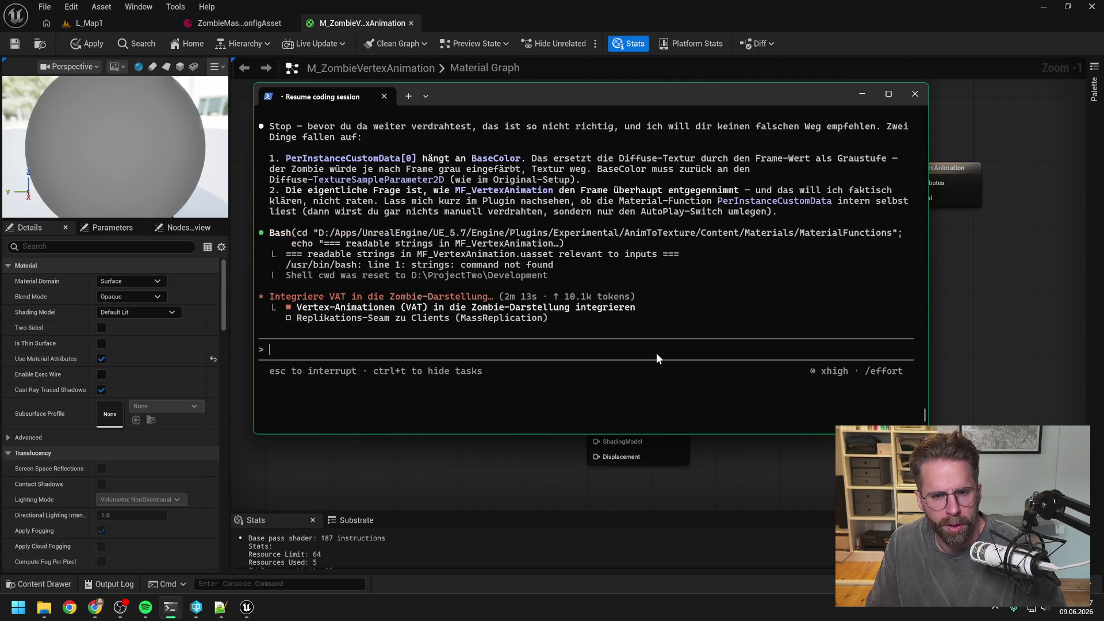
scroll(657, 354, up, 3)
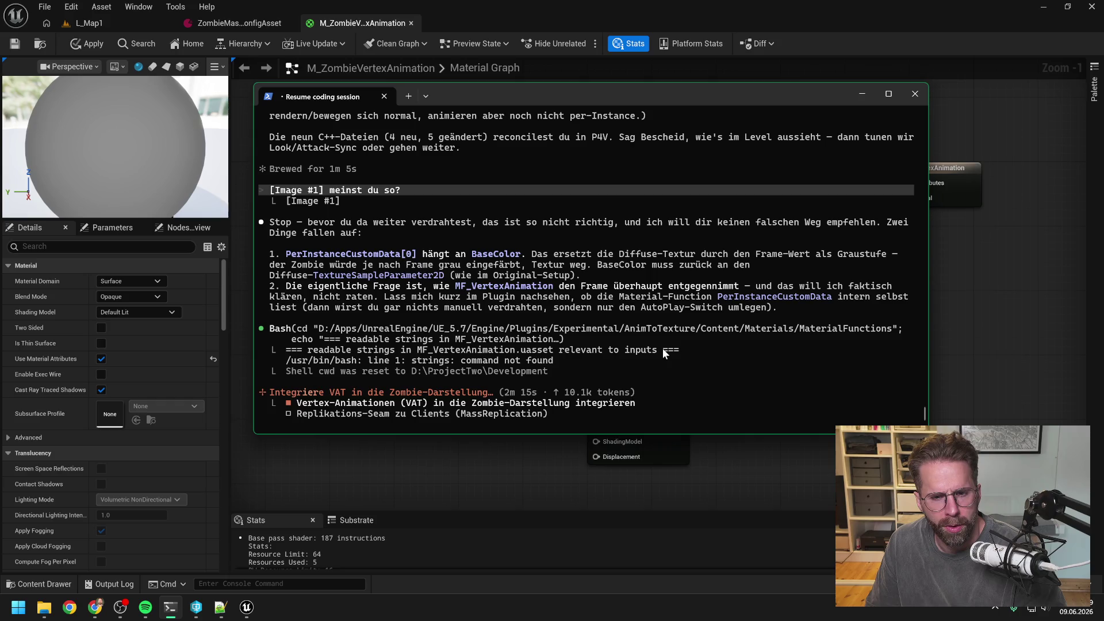
scroll(663, 347, down, 2)
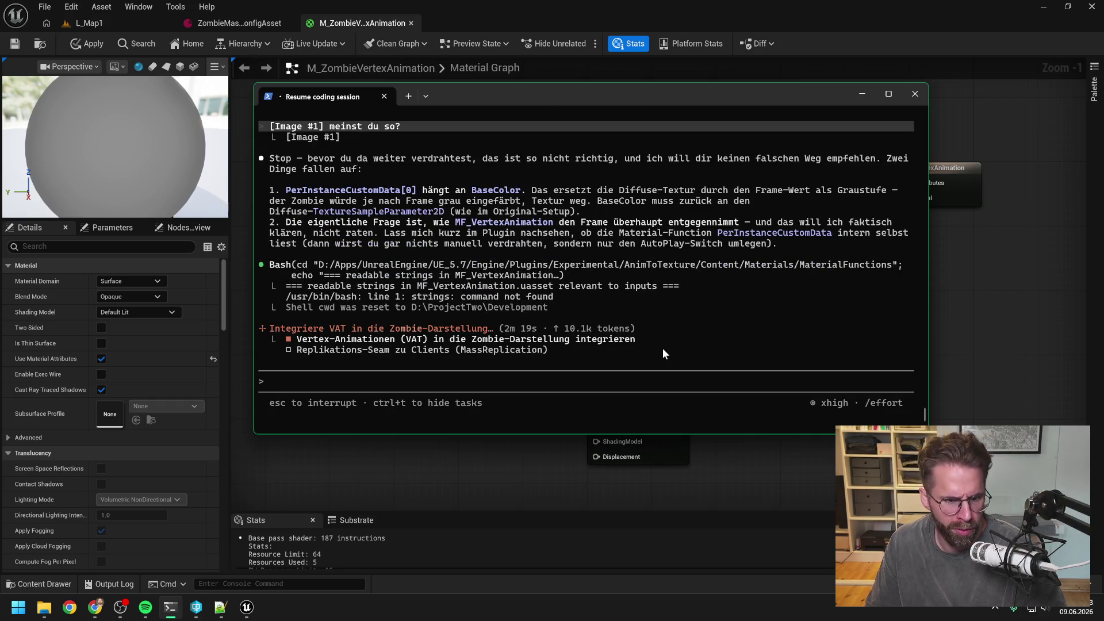
scroll(688, 307, up, 2)
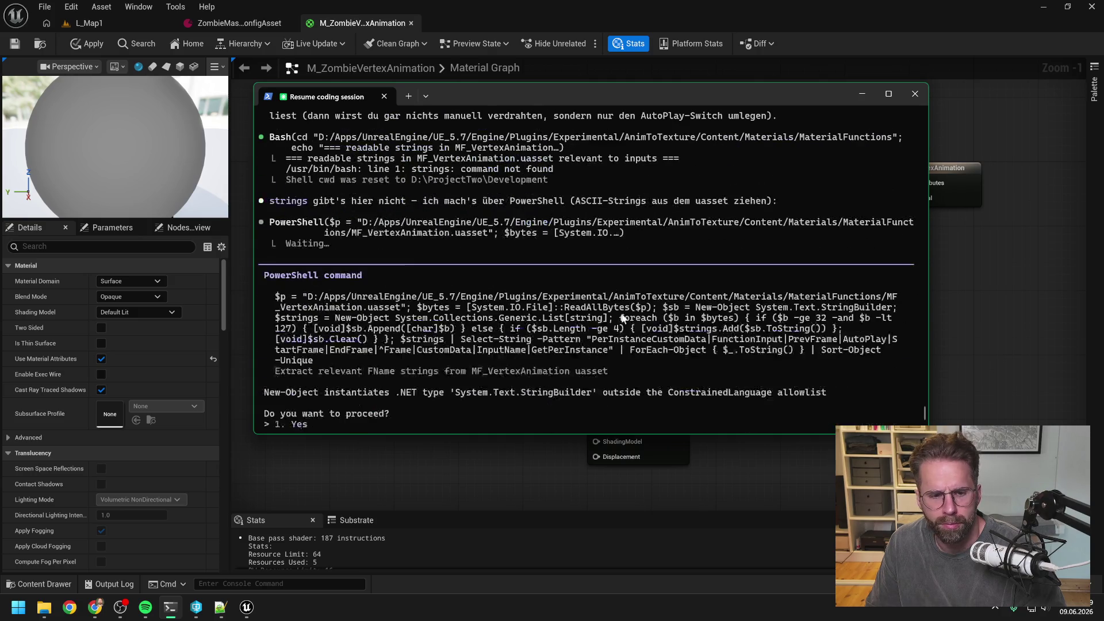
key(Return)
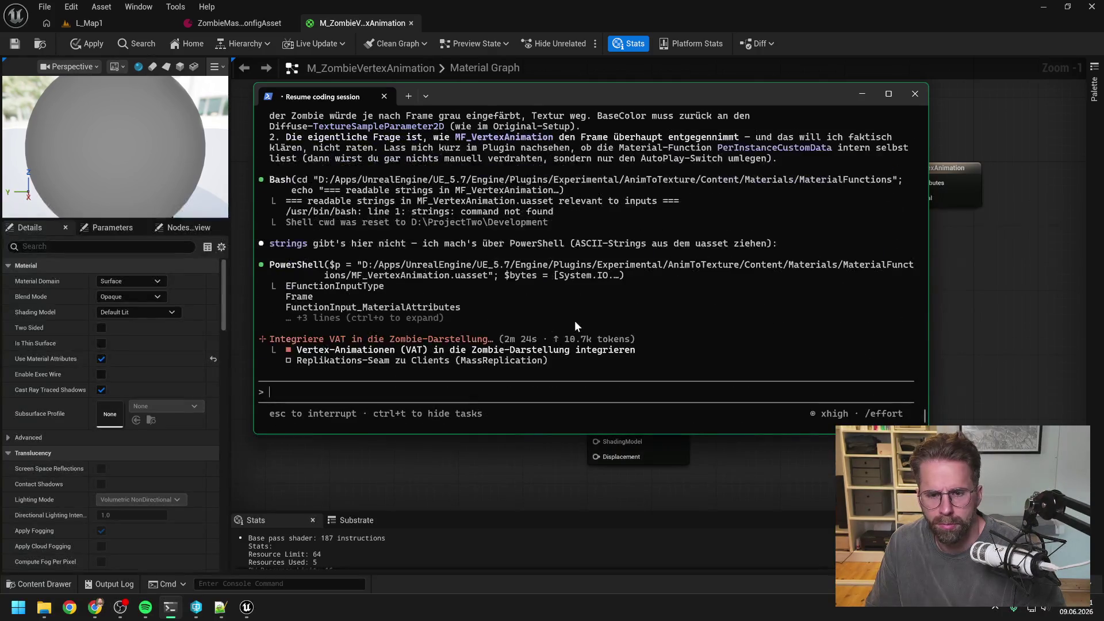
scroll(580, 327, up, 4)
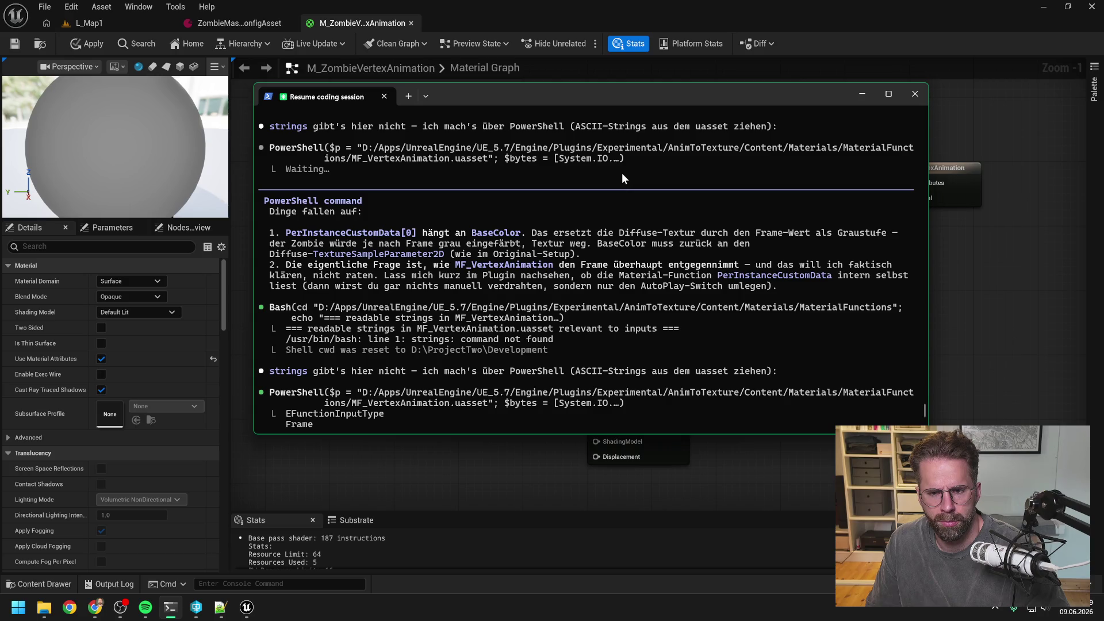
Reconnect the BaseColor texture RGB to MakeMaterialAttributes BaseColor and tidy the nodes
click(861, 93)
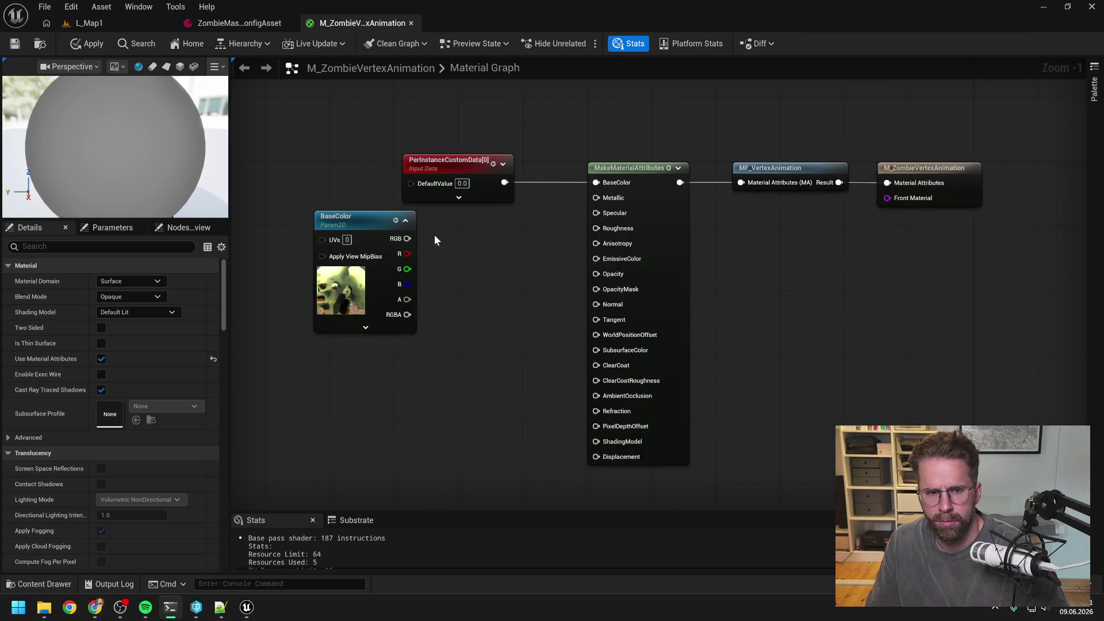
drag(407, 238, 596, 183)
drag(467, 168, 459, 119)
mouse_move(368, 222)
mouse_down()
mouse_move(453, 169)
mouse_move(480, 166)
mouse_move(464, 160)
mouse_up()
click(615, 158)
key(alt+Tab)
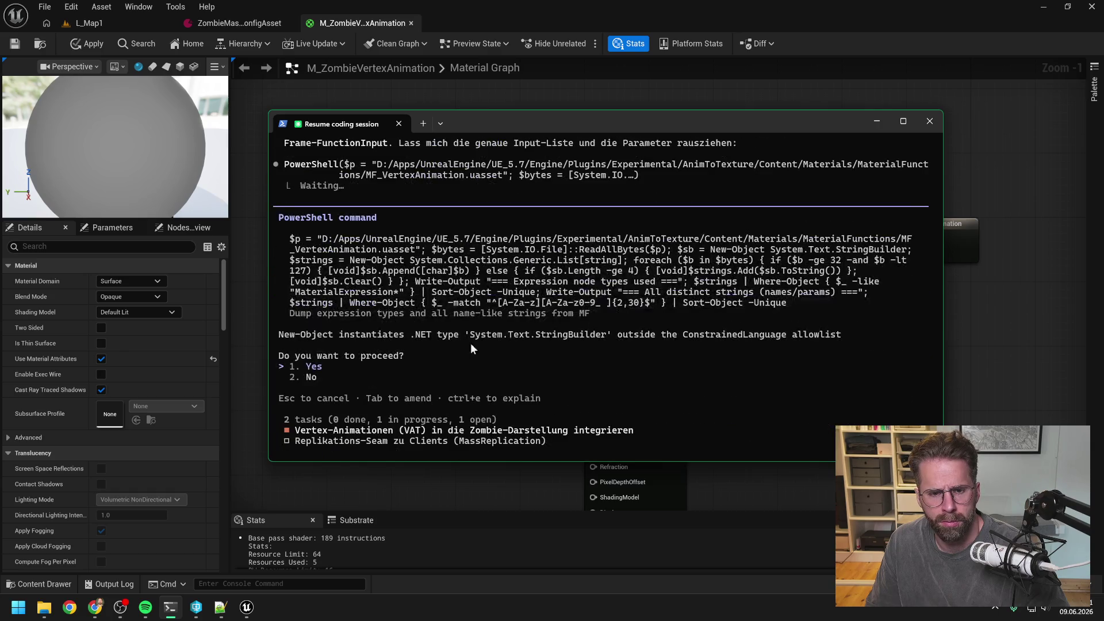
Approve the searches and PowerShell dumps of GetFrameSwitch, GetAutoPlayFrame and GetFrame
key(Return)
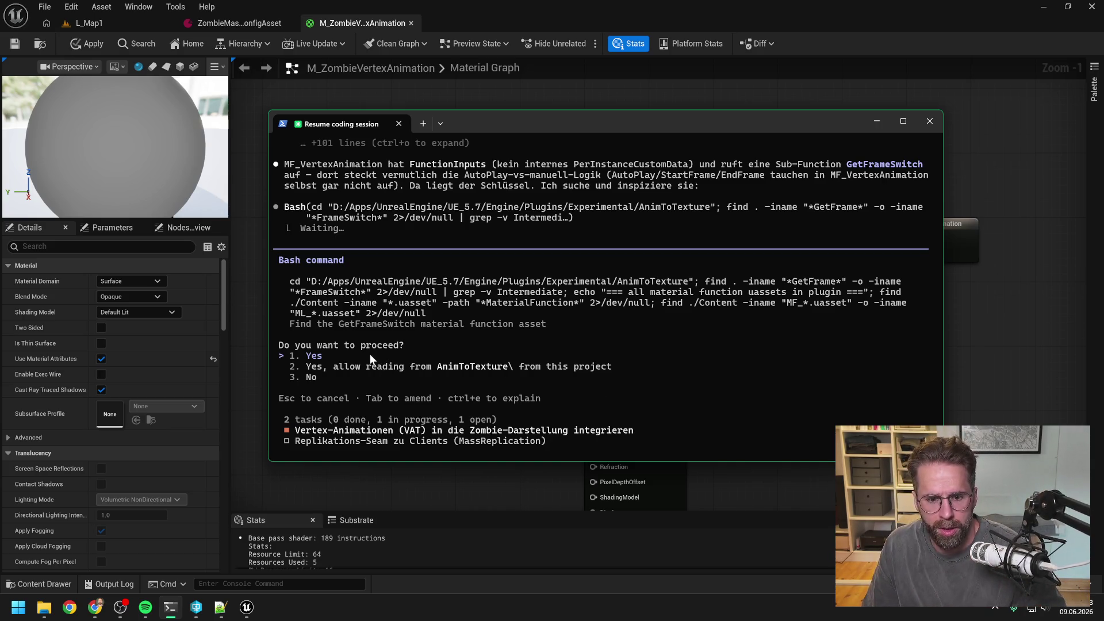
key(Return)
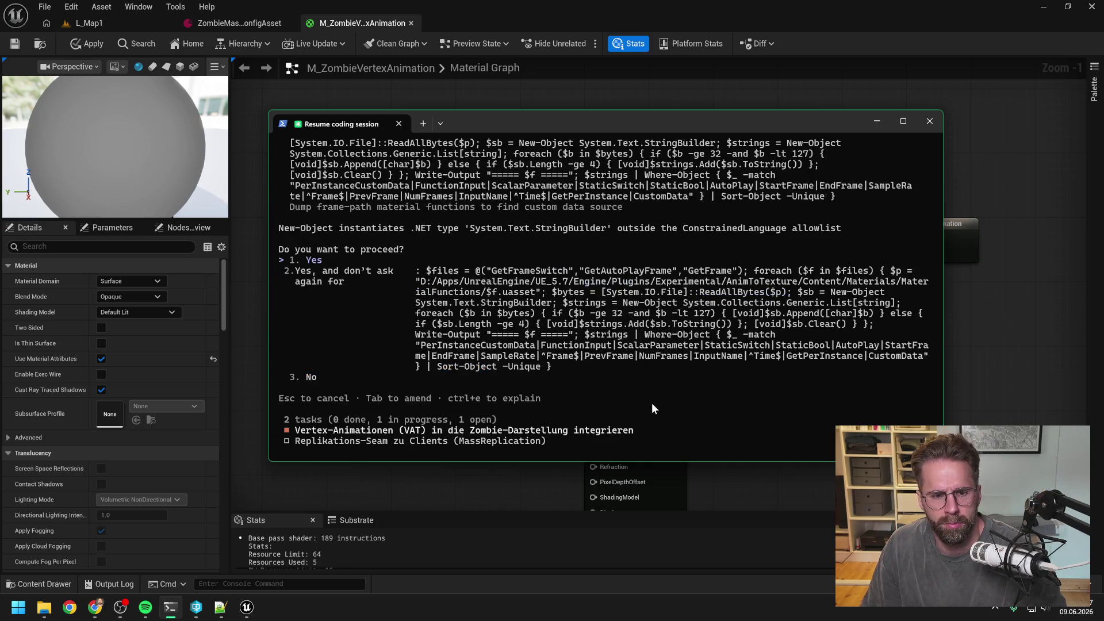
key(Return)
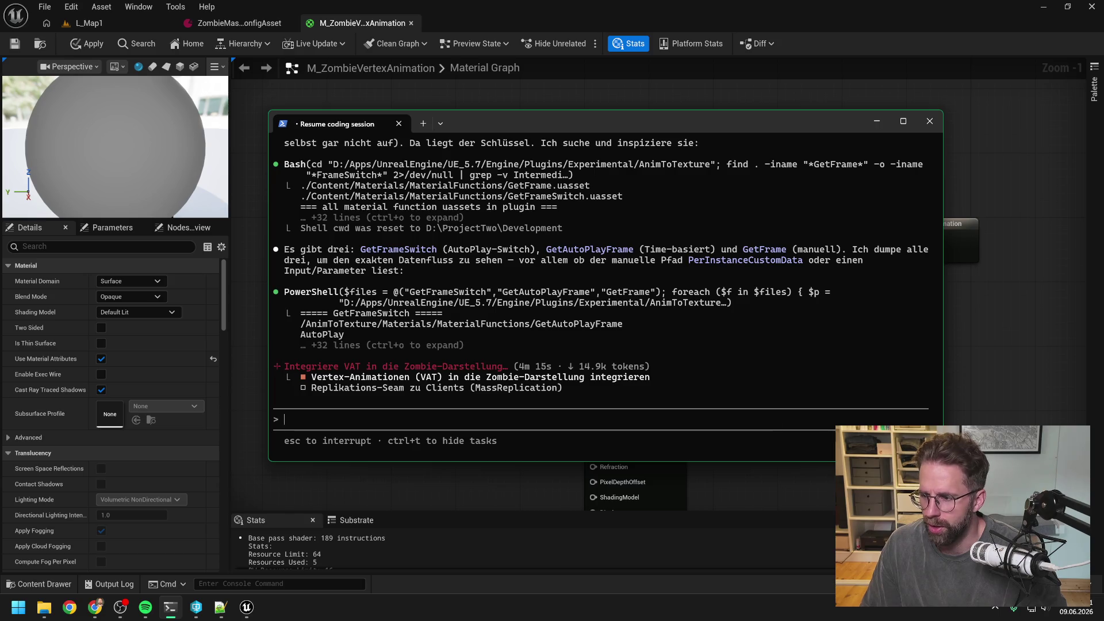
key(alt+Tab)
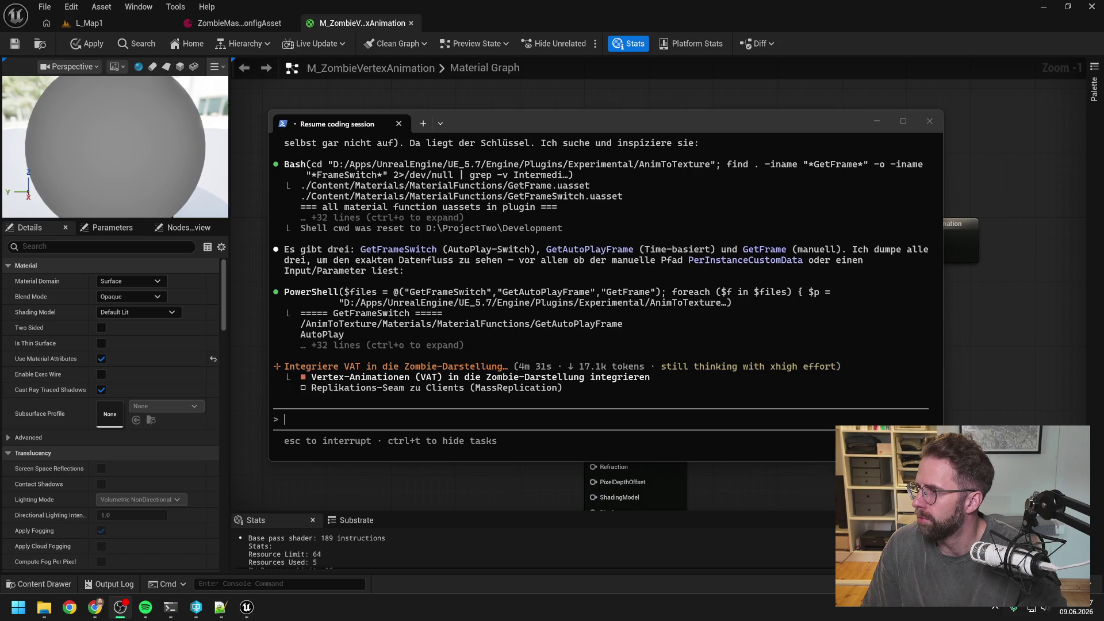
Return to Claude Code and read its answer: restore the material wiring, disable AutoPlay
click(695, 441)
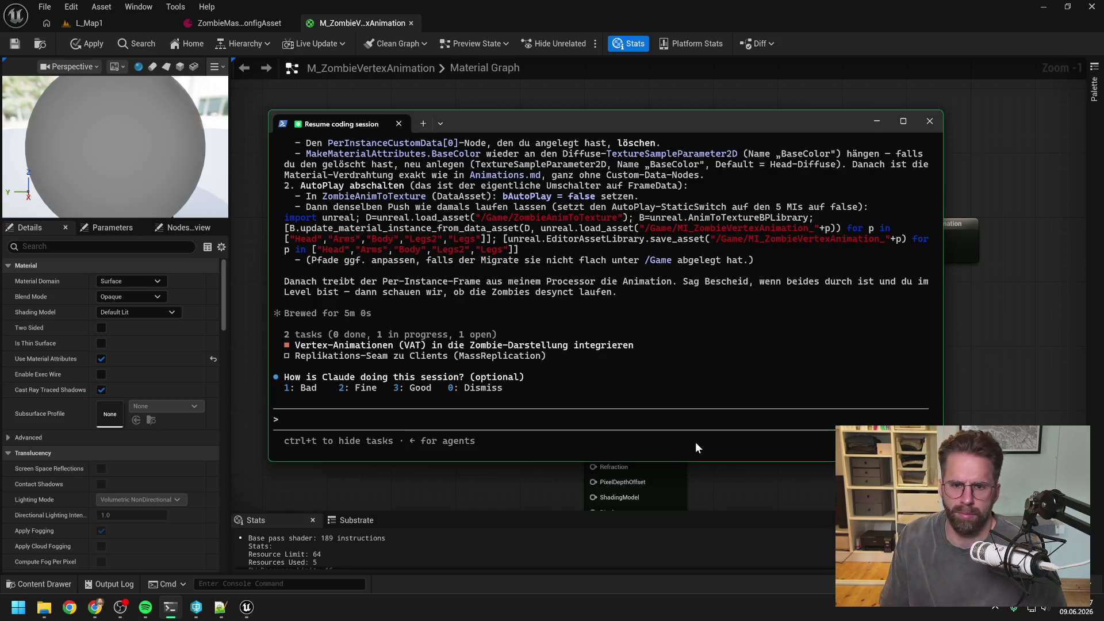
scroll(643, 361, up, 4)
scroll(643, 362, up, 3)
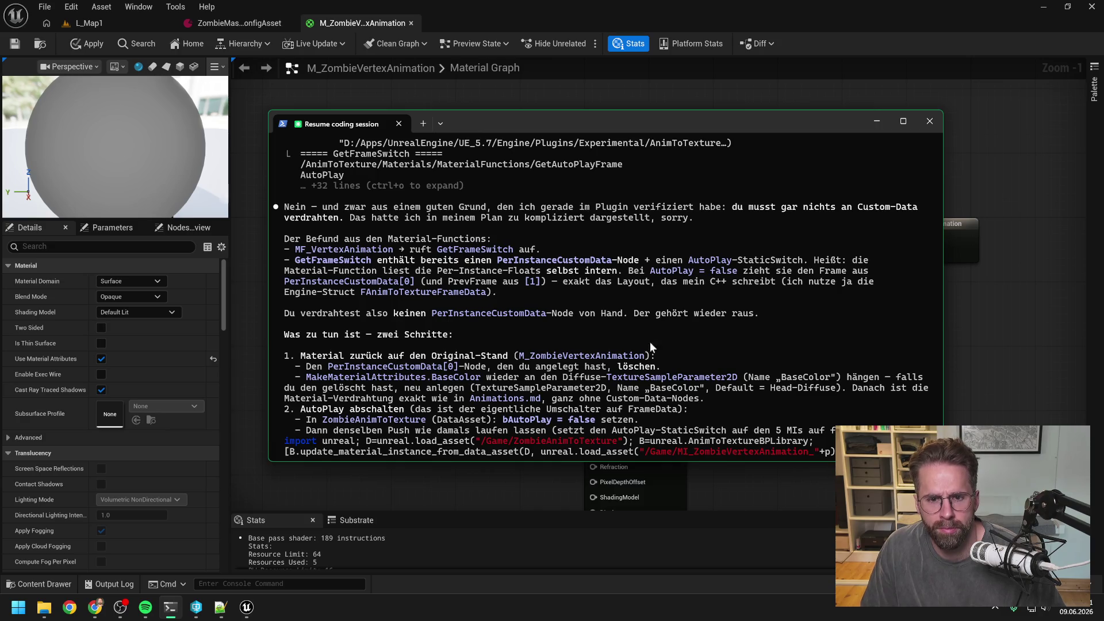
scroll(688, 336, up, 1)
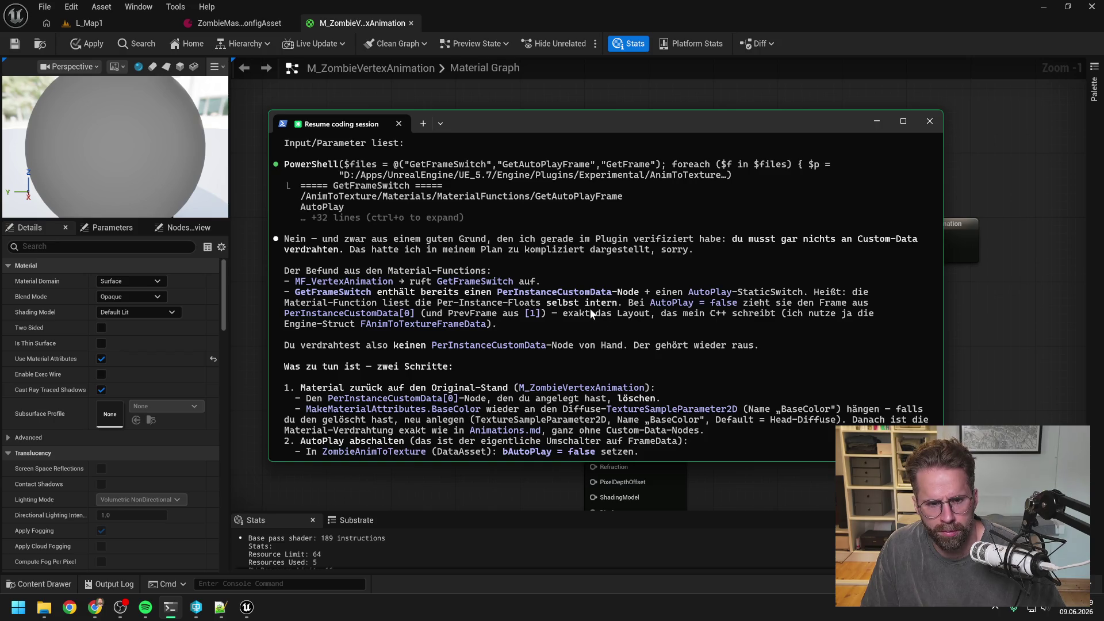
scroll(590, 308, down, 2)
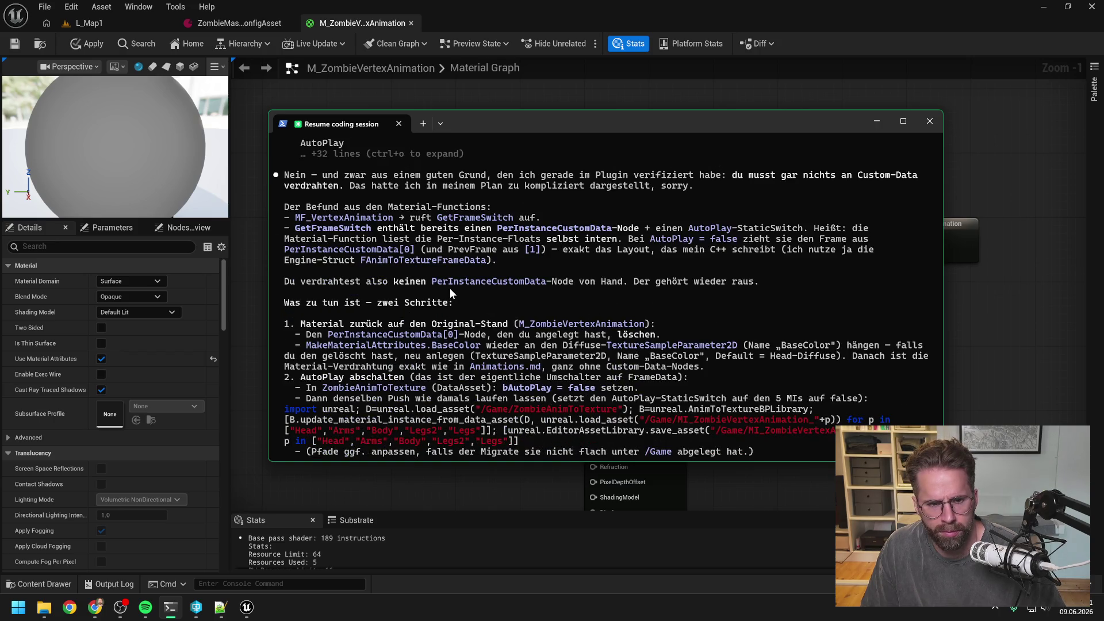
scroll(450, 288, down, 1)
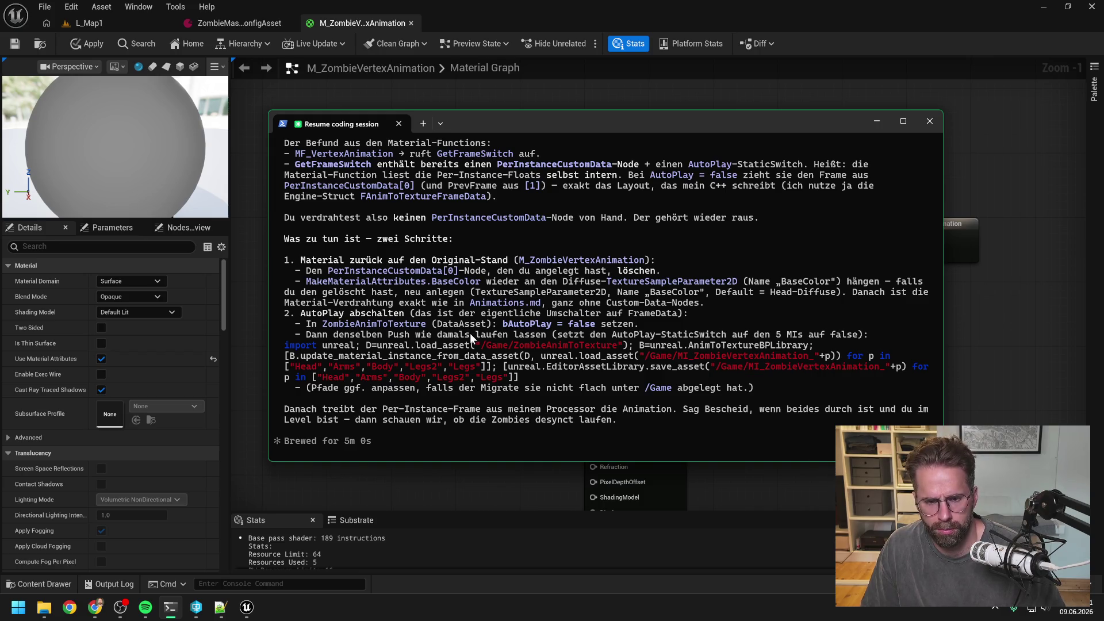
Delete the PerInstanceCustomData[0] node from the zombie material graph
click(988, 344)
drag(373, 153, 449, 201)
key(Delete)
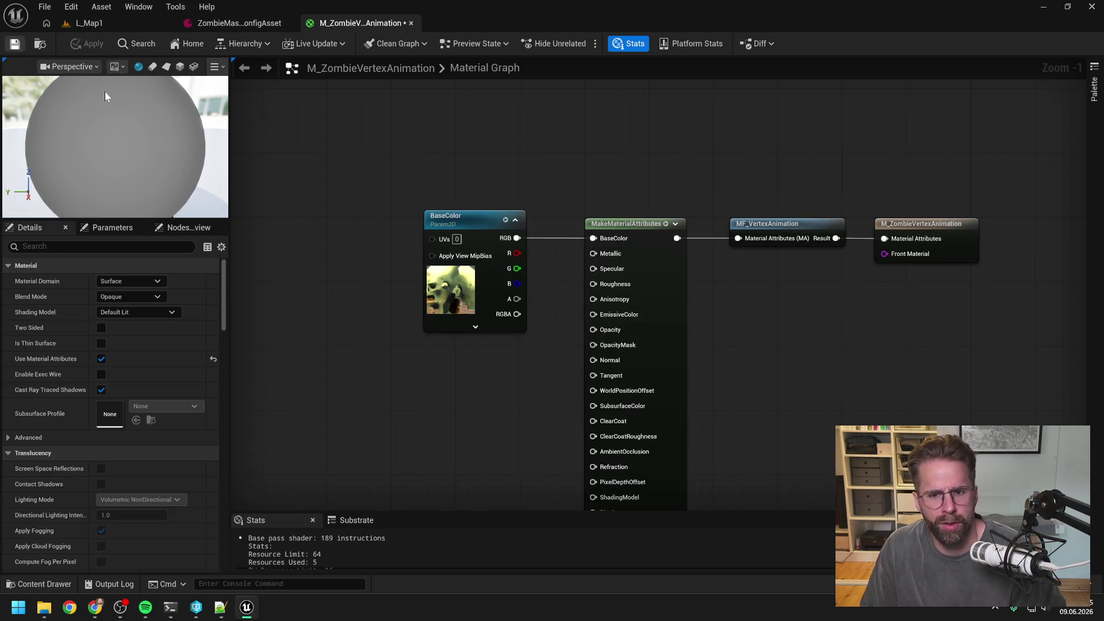
Turn Auto Play off in the ZombieAnimToTexture data asset, then save and check it out
key(ctrl+space)
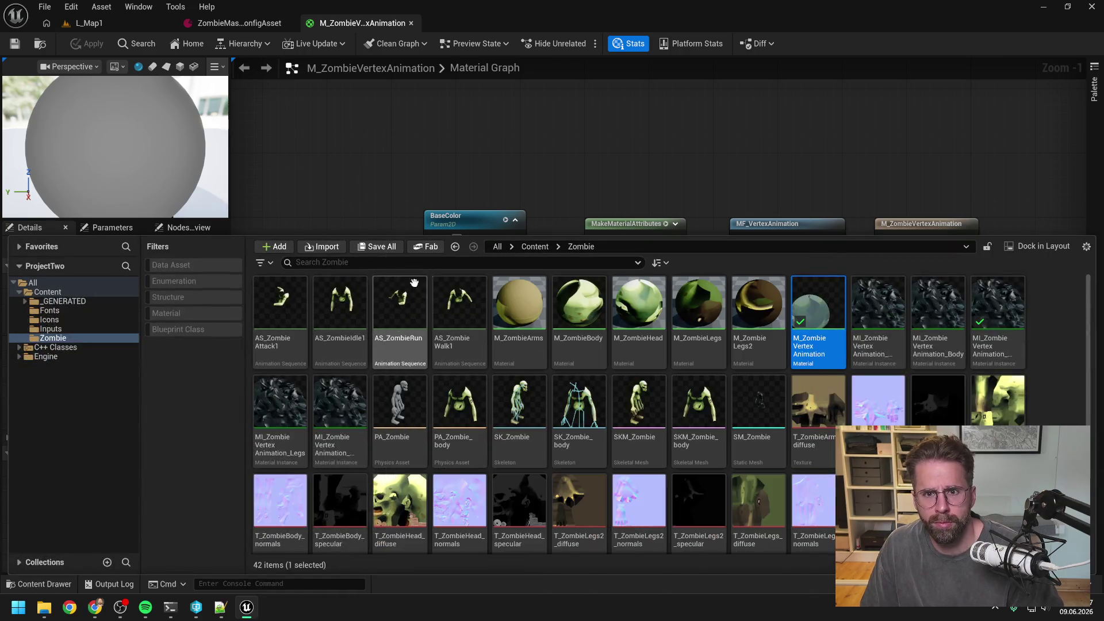
scroll(633, 414, down, 2)
click(489, 508)
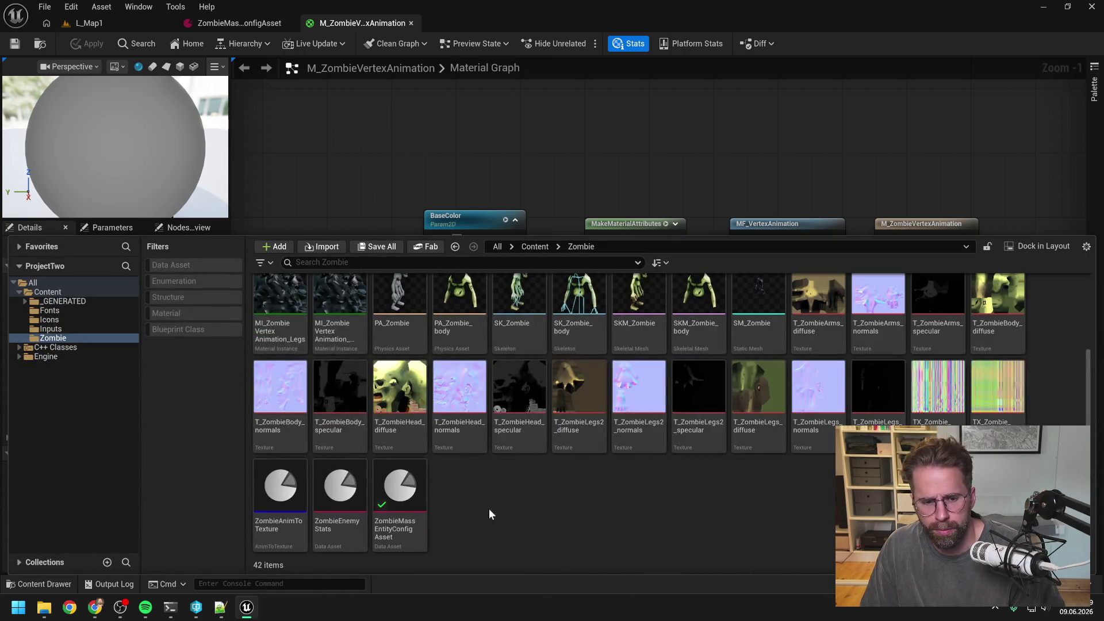
double_click(270, 494)
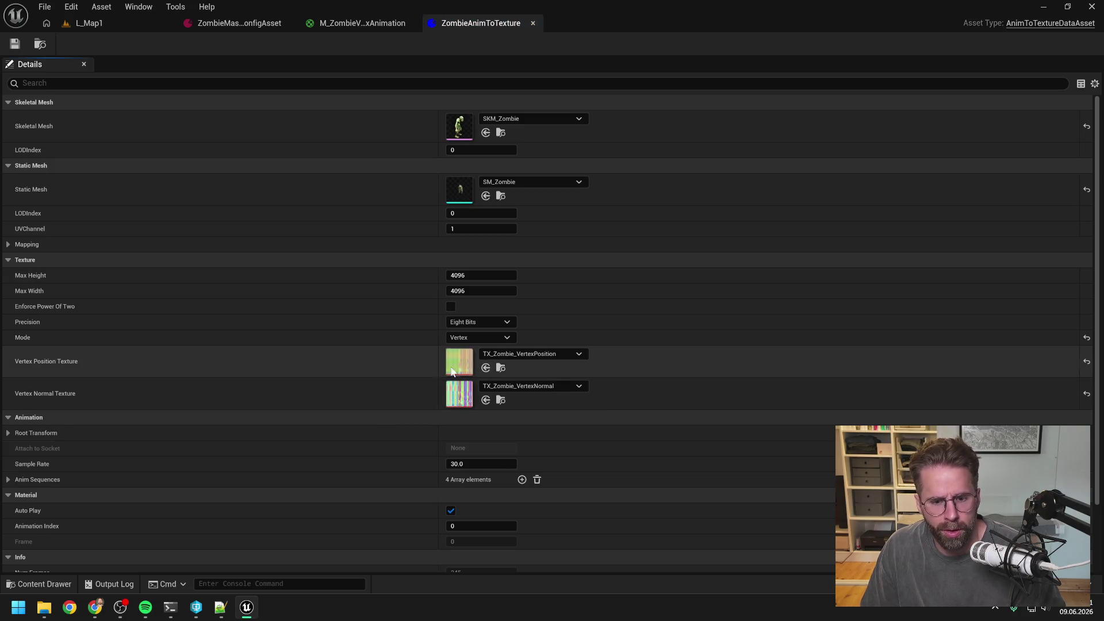
click(450, 510)
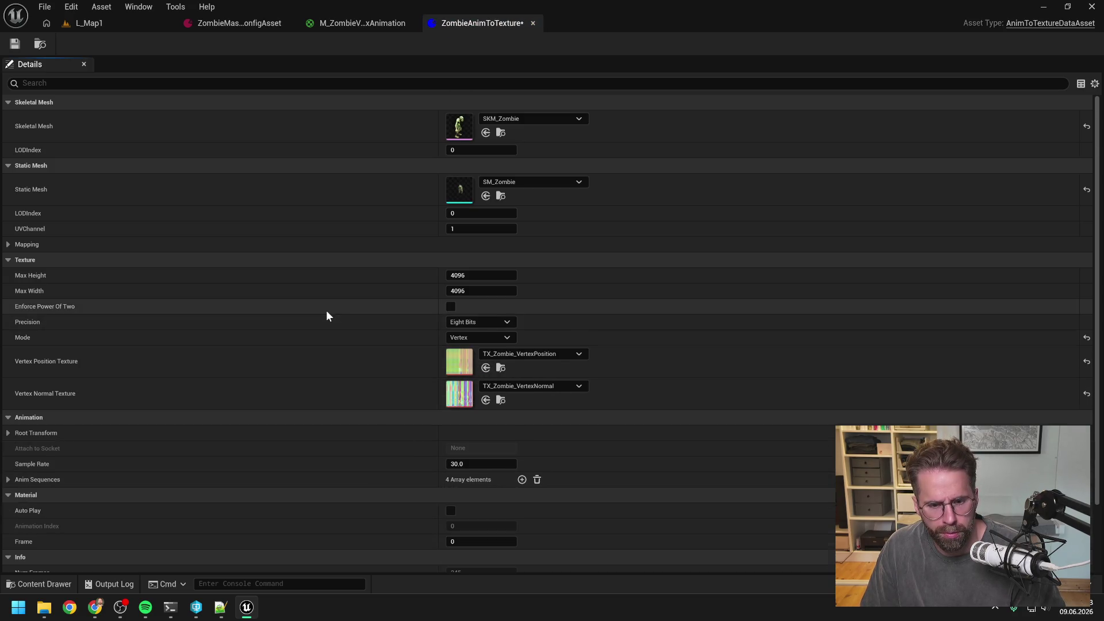
scroll(325, 314, down, 2)
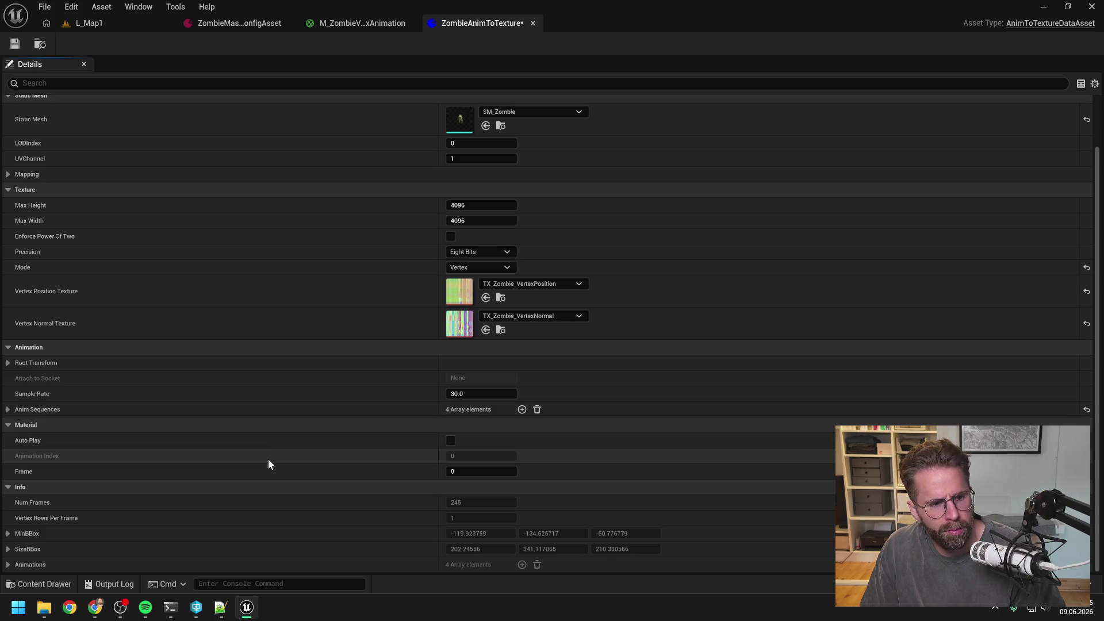
click(15, 43)
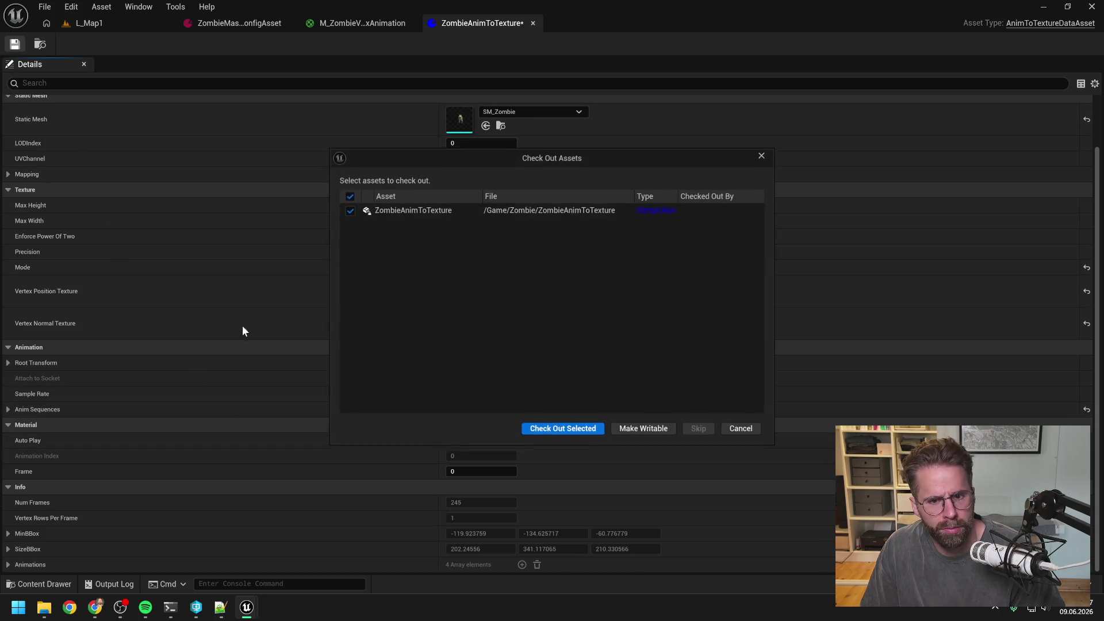
click(536, 437)
click(89, 23)
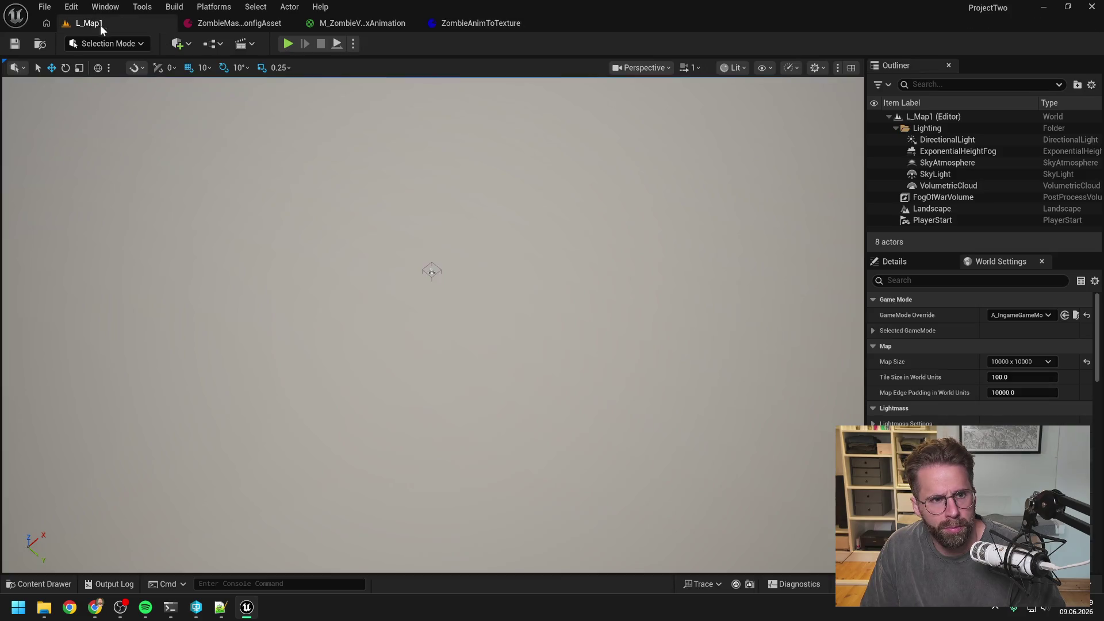
Play-test L_Map1 to check the zombies, then stop the session
click(288, 43)
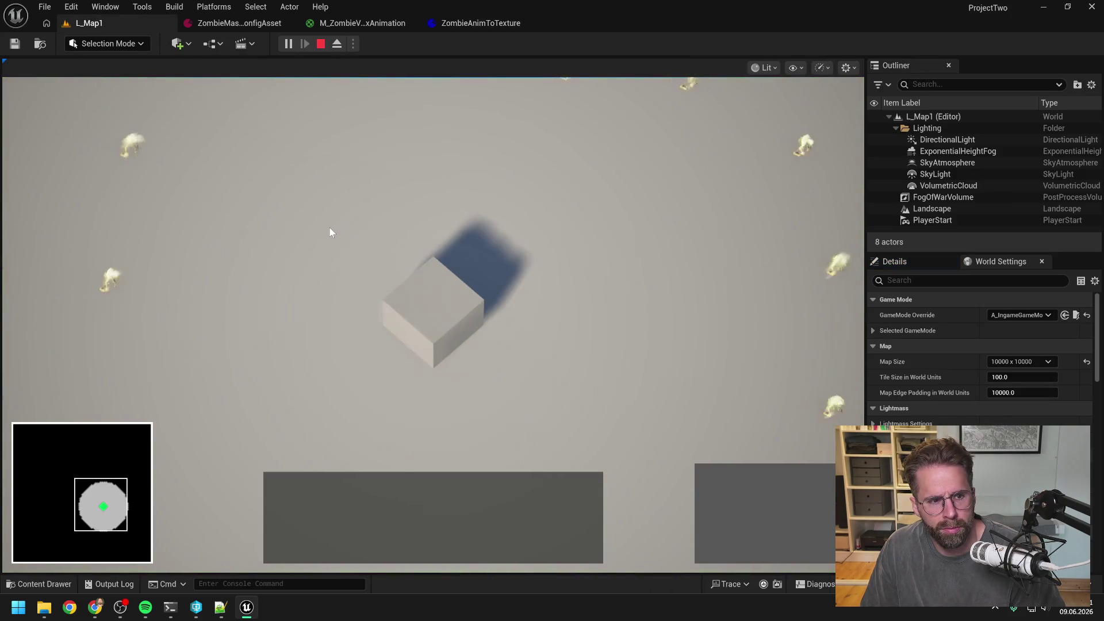
key(a)
scroll(330, 228, up, 3)
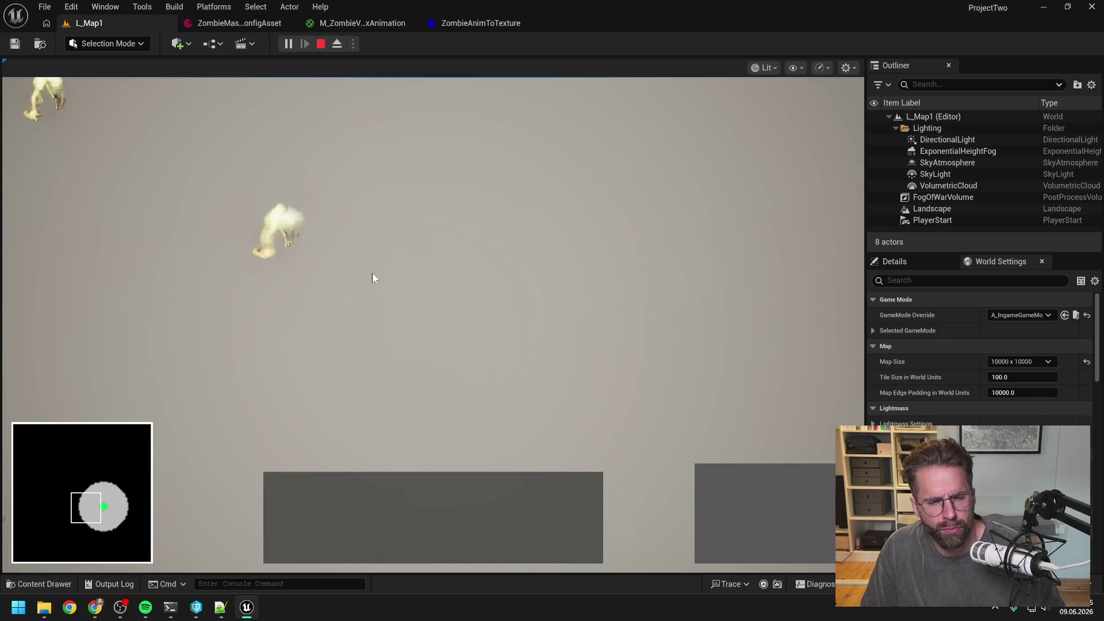
key(Escape)
In ZombieAnimToTexture, expand Anim Sequences and its first entry, AS_ZombieIdle1
click(476, 23)
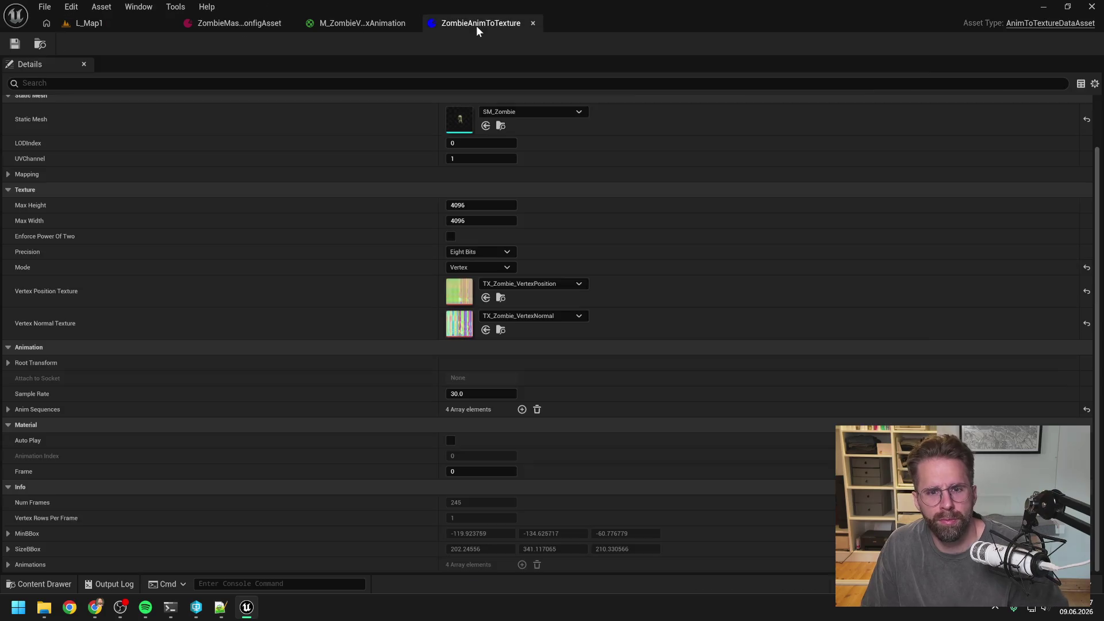
click(363, 22)
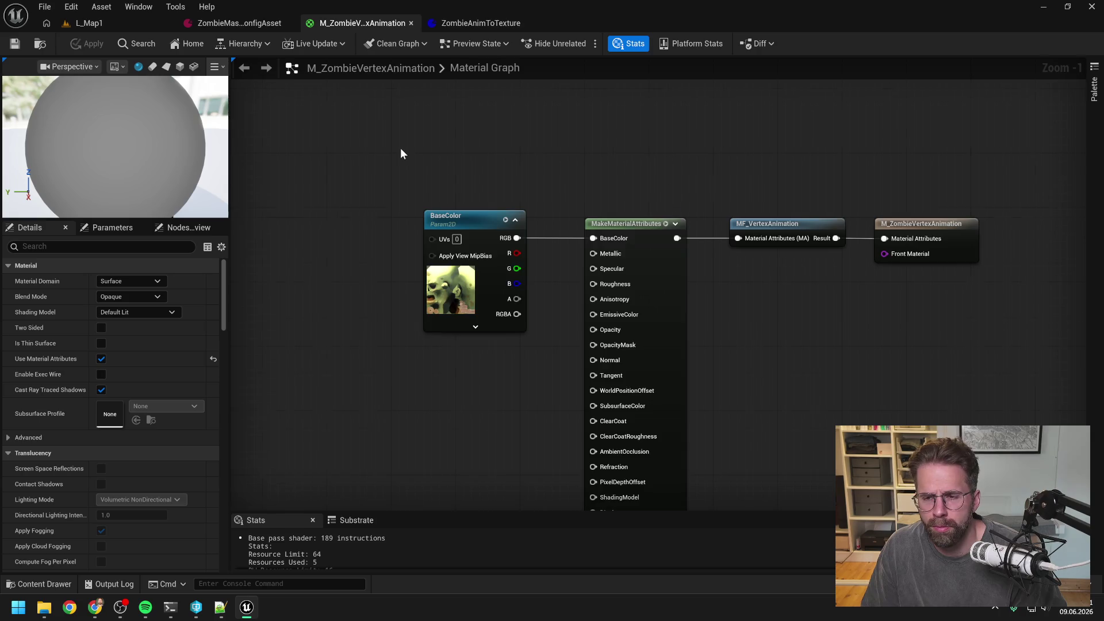
scroll(400, 153, down, 3)
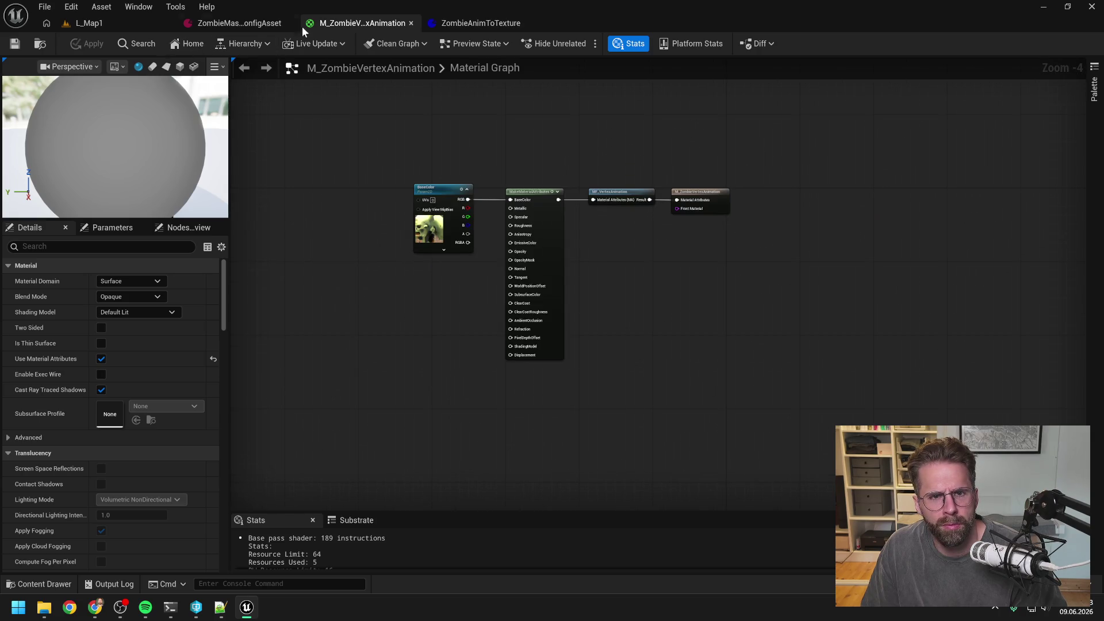
click(224, 22)
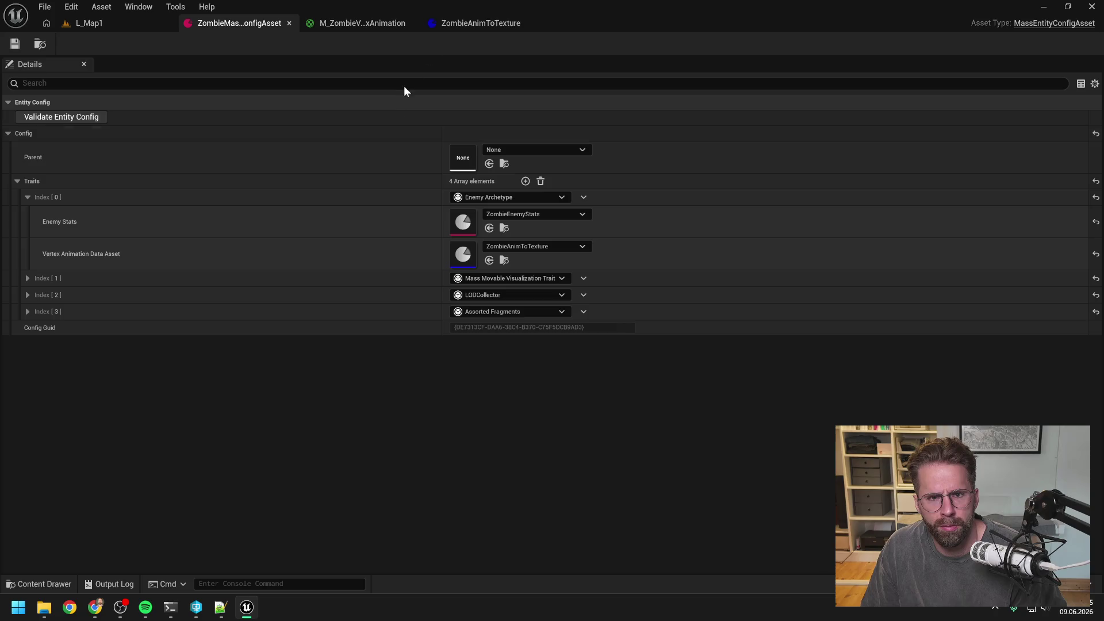
click(468, 22)
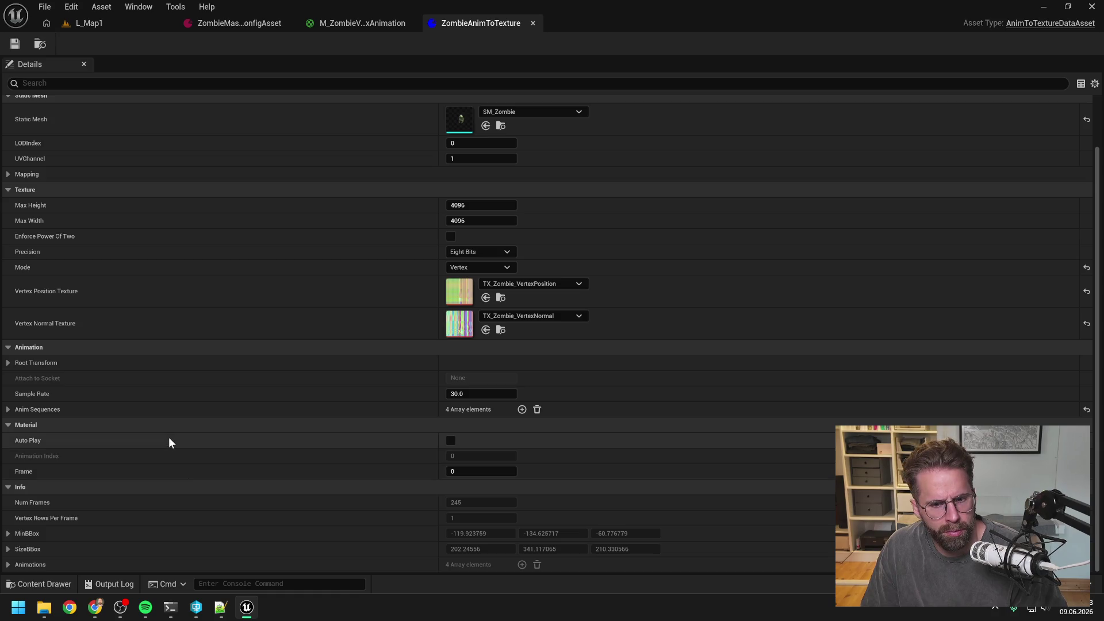
click(8, 409)
click(19, 425)
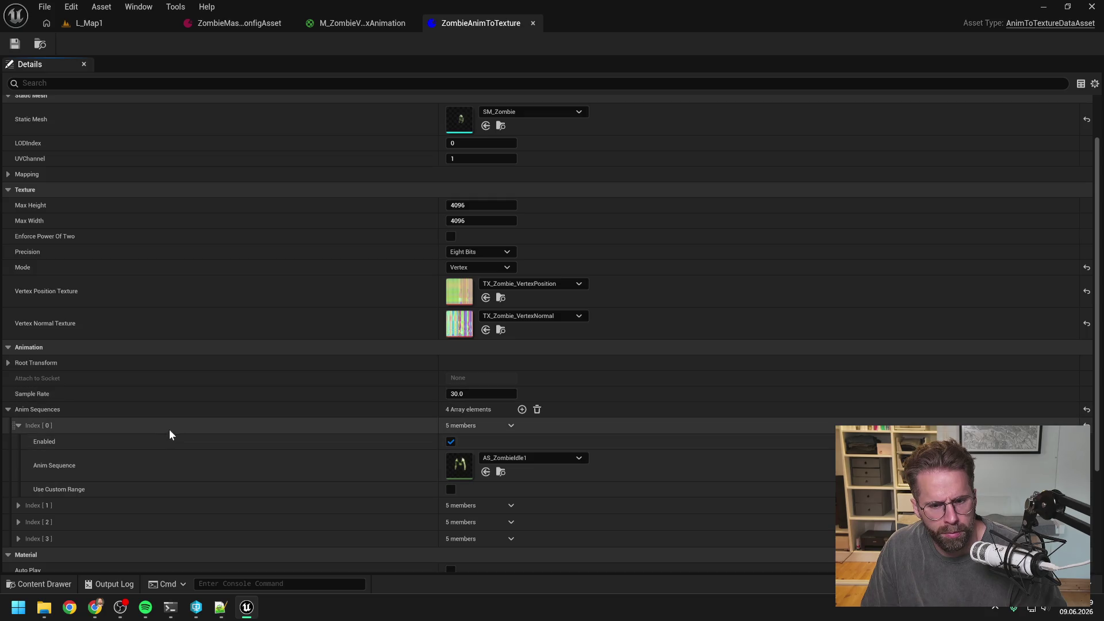
scroll(169, 430, down, 5)
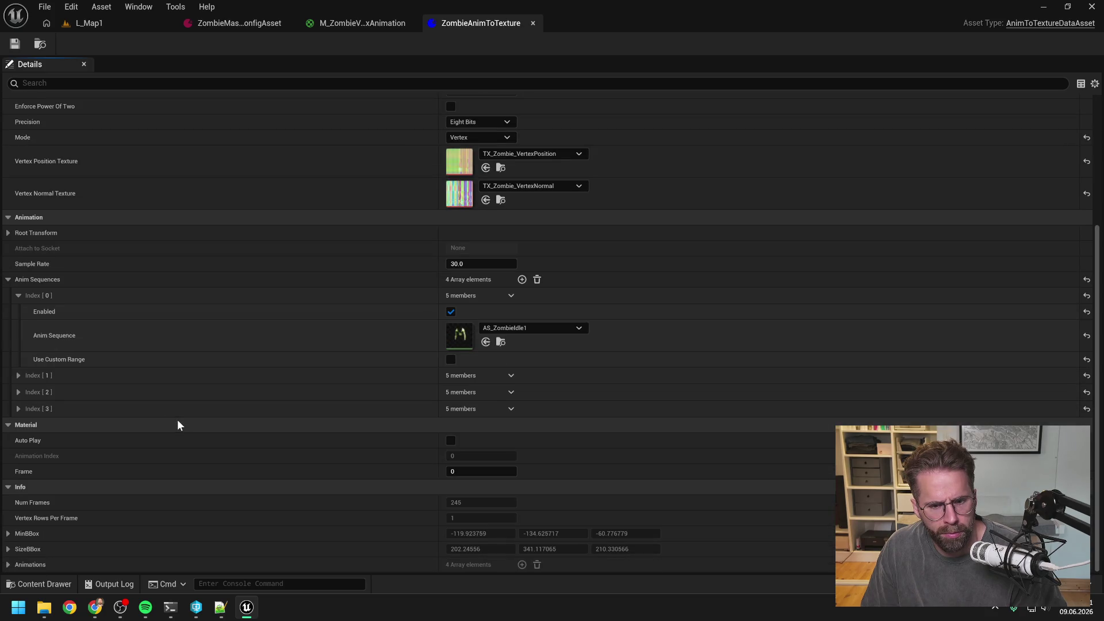
Rate the session Good (3) and ask Claude whether Auto Play can be set in the MIs
click(168, 610)
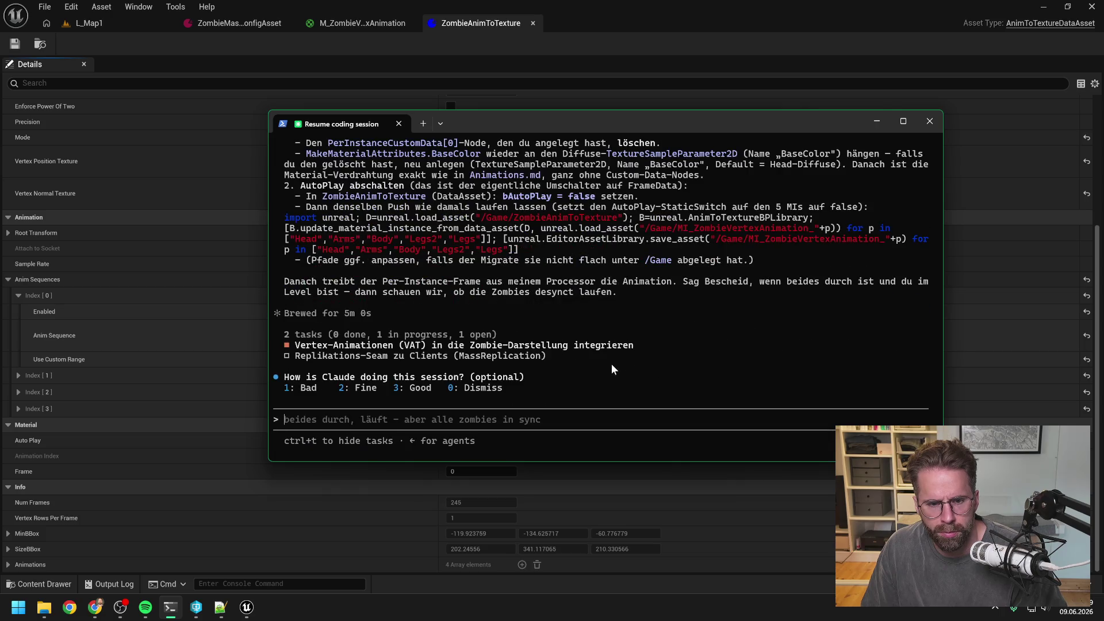
text(3)
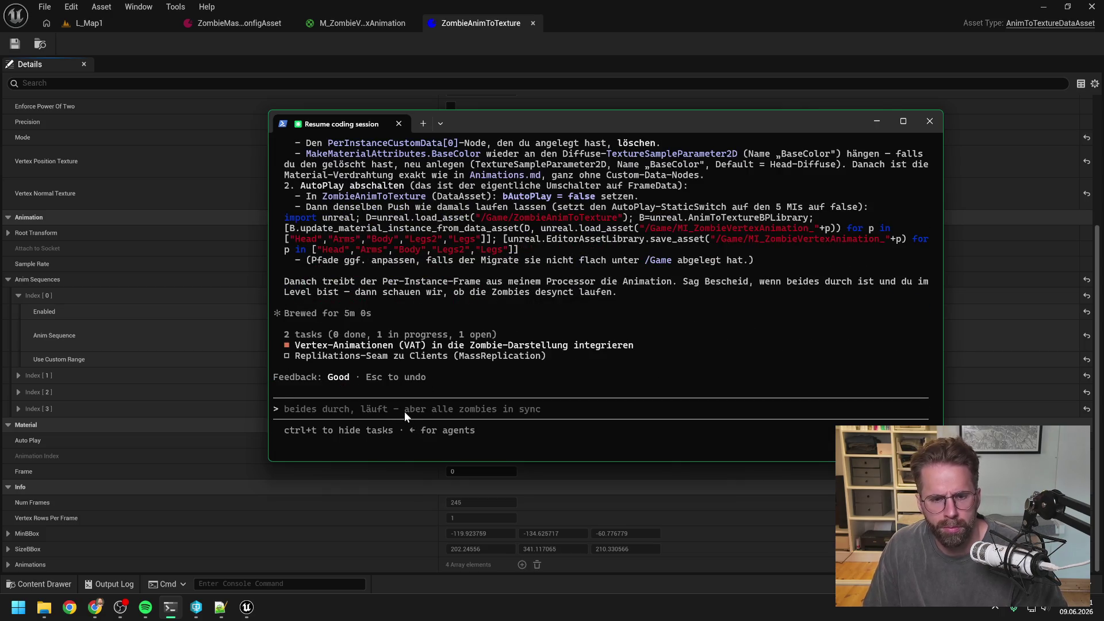
text(kann ich den )
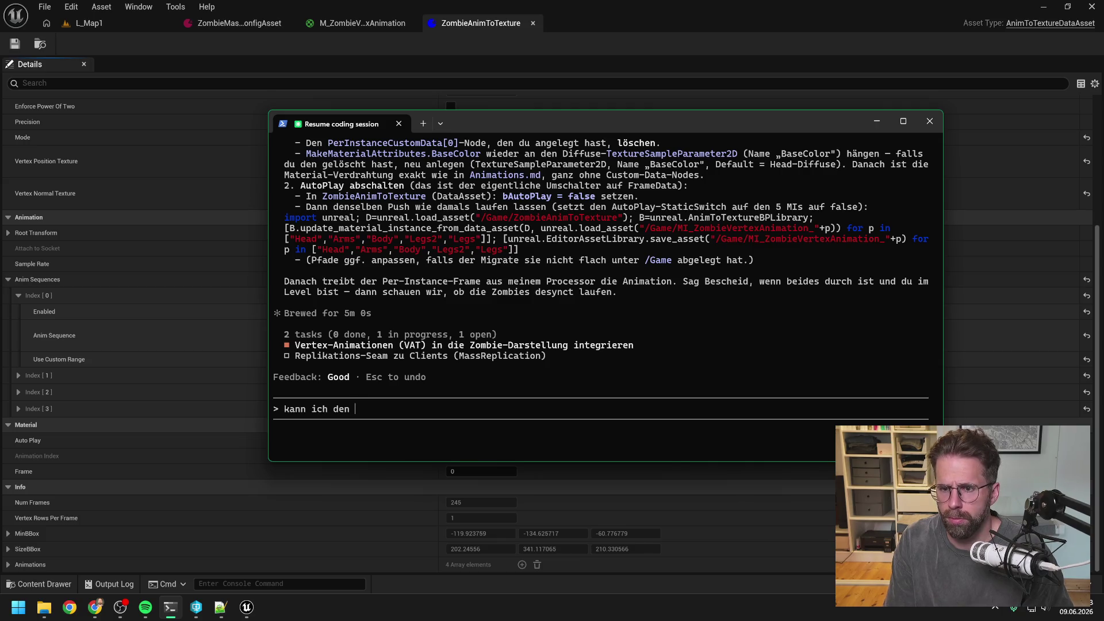
text(aut play in dn)
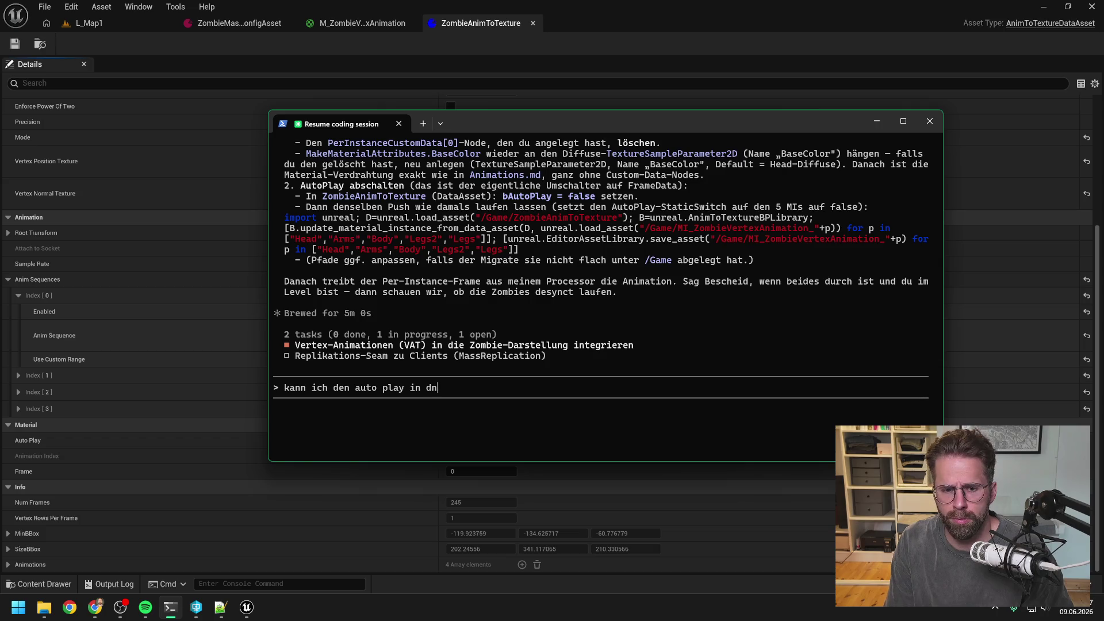
text(MI)
text(s auch selbst auf)
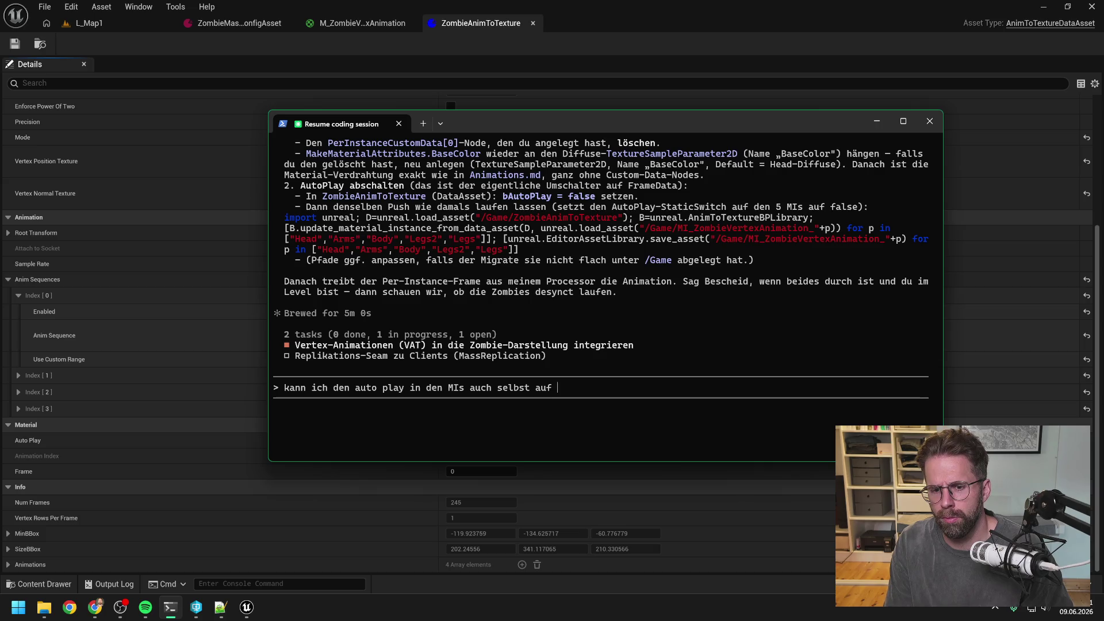
text(e setzen im ed)
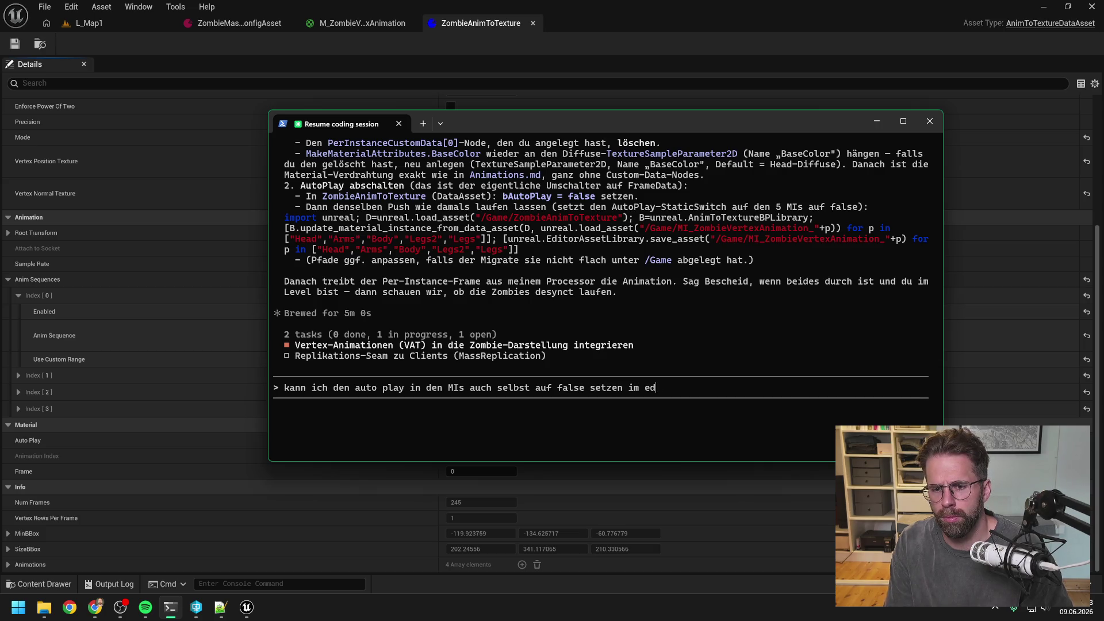
key(Return)
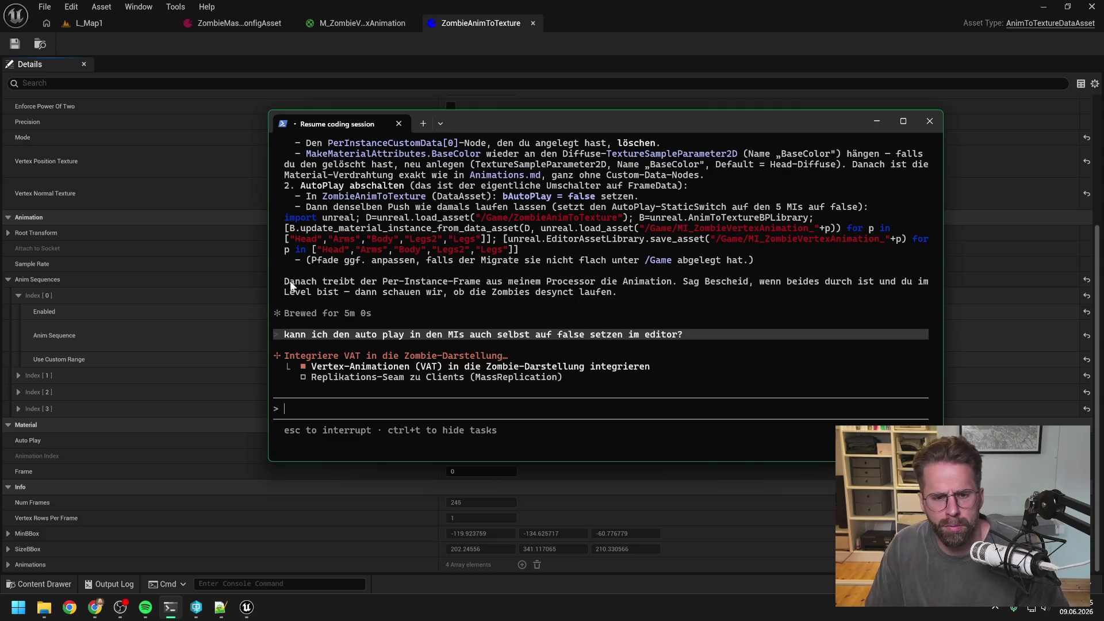
Filter the Content Drawer by 'MI' and open the zombie Arms material instance
click(382, 47)
key(ctrl+space)
click(548, 539)
click(333, 208)
text(MI)
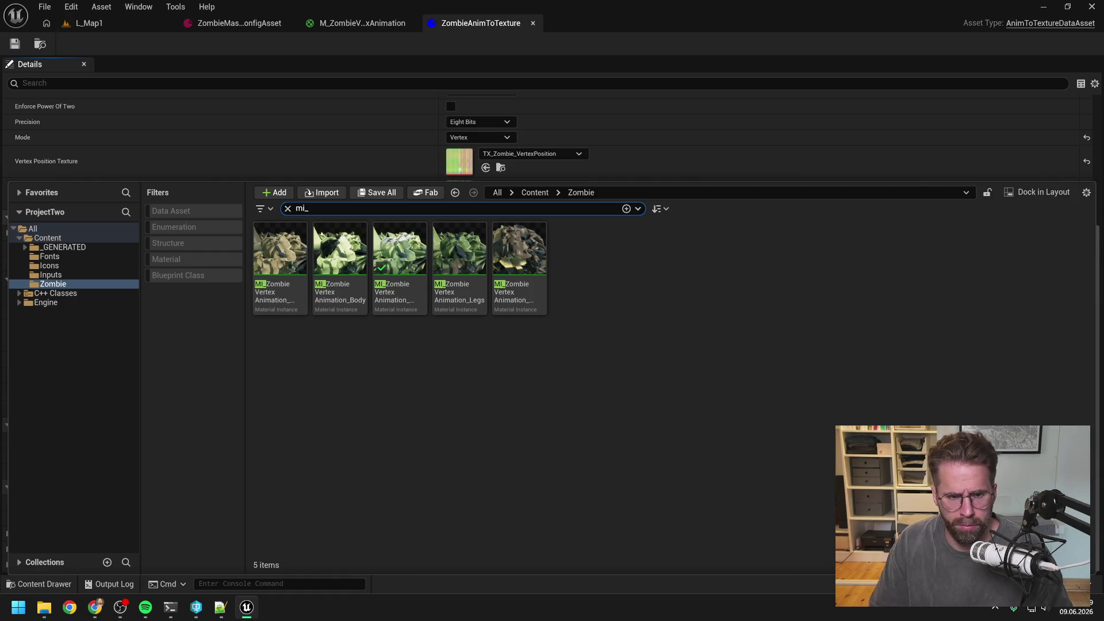
double_click(275, 303)
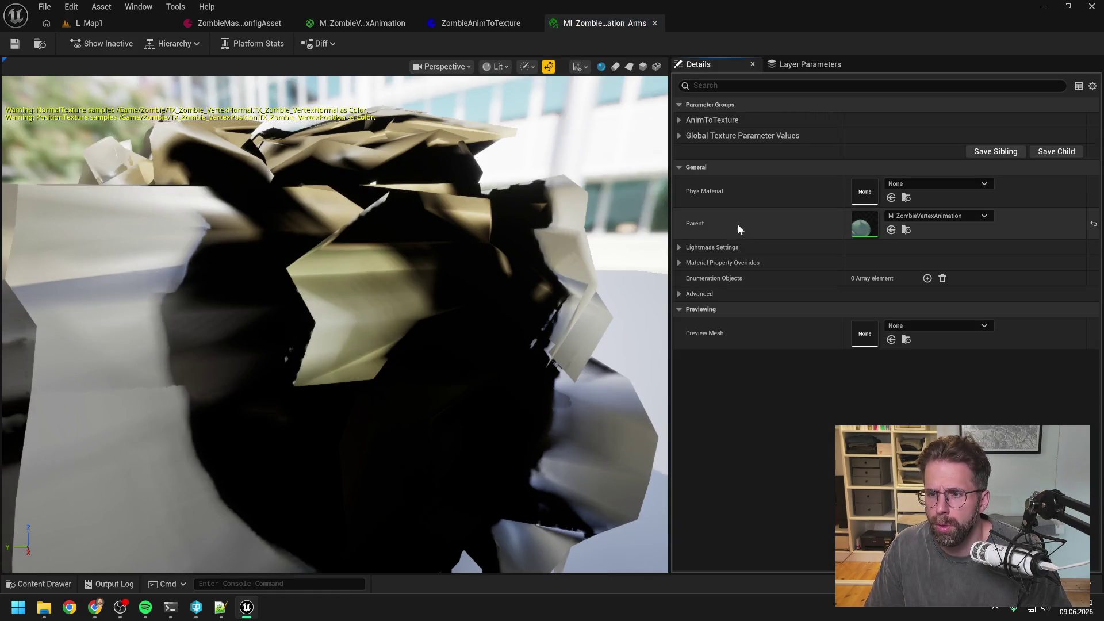
Filter by 'auto' and uncheck the AutoPlay override on the Arms and Body instances
click(754, 86)
text(auto)
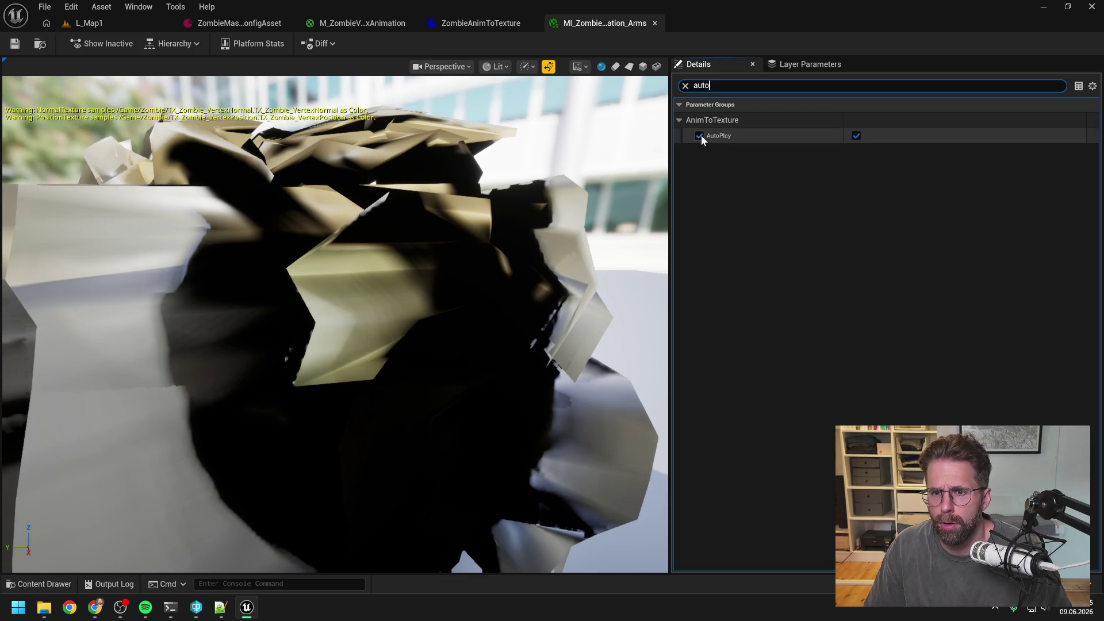
click(699, 135)
key(ctrl+space)
double_click(398, 339)
click(698, 84)
text(a)
click(700, 135)
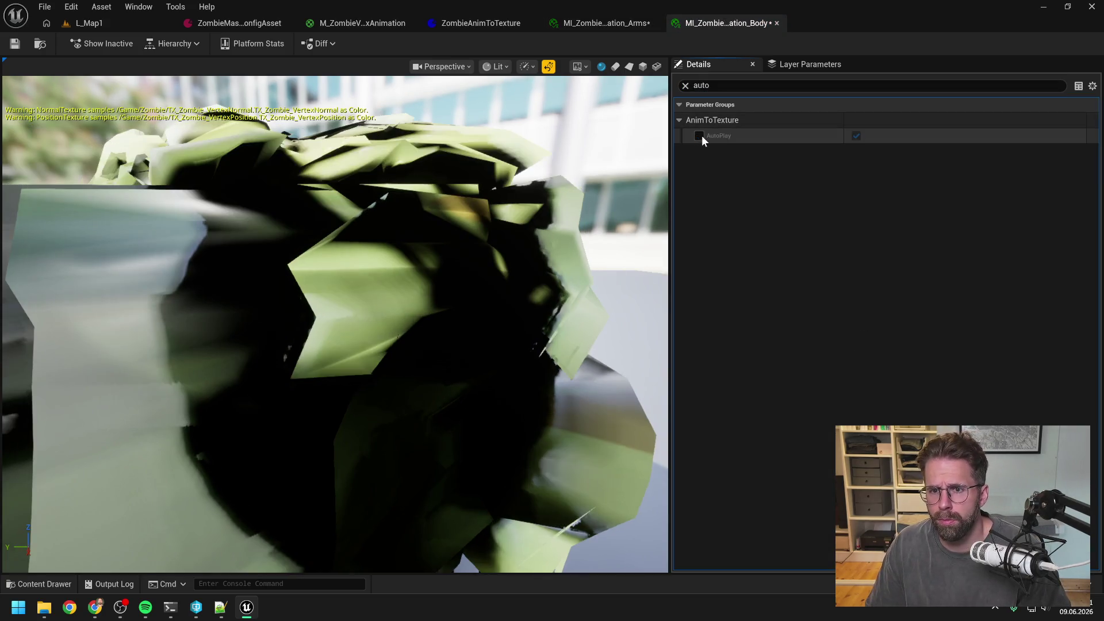
Uncheck the AutoPlay override on the zombie Head and Legs material instances
key(ctrl+space)
click(392, 363)
double_click(391, 363)
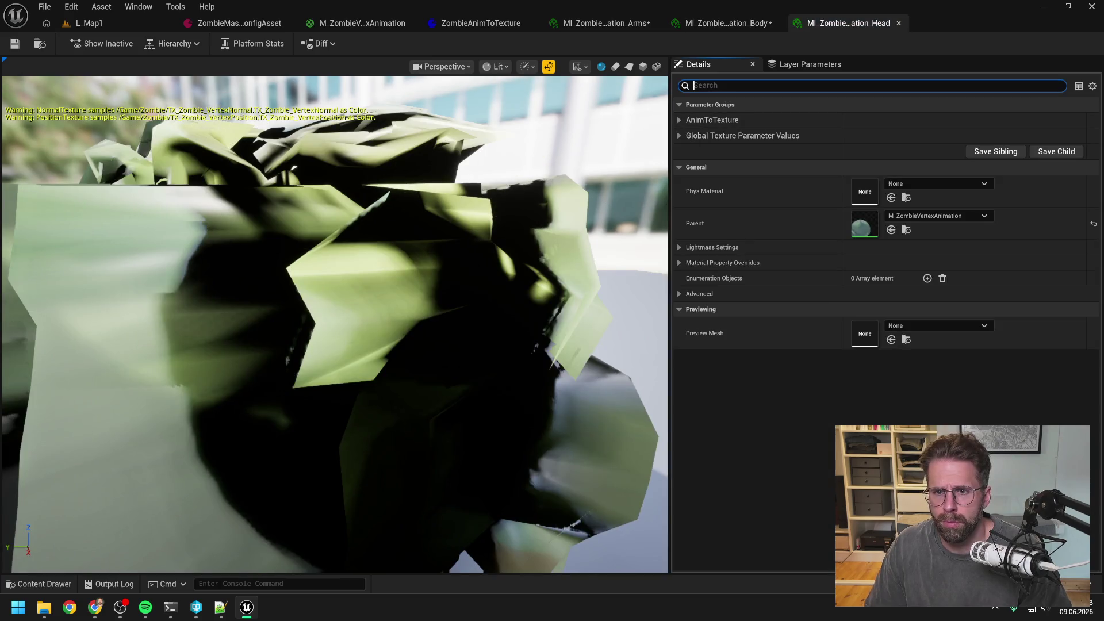
text(auto)
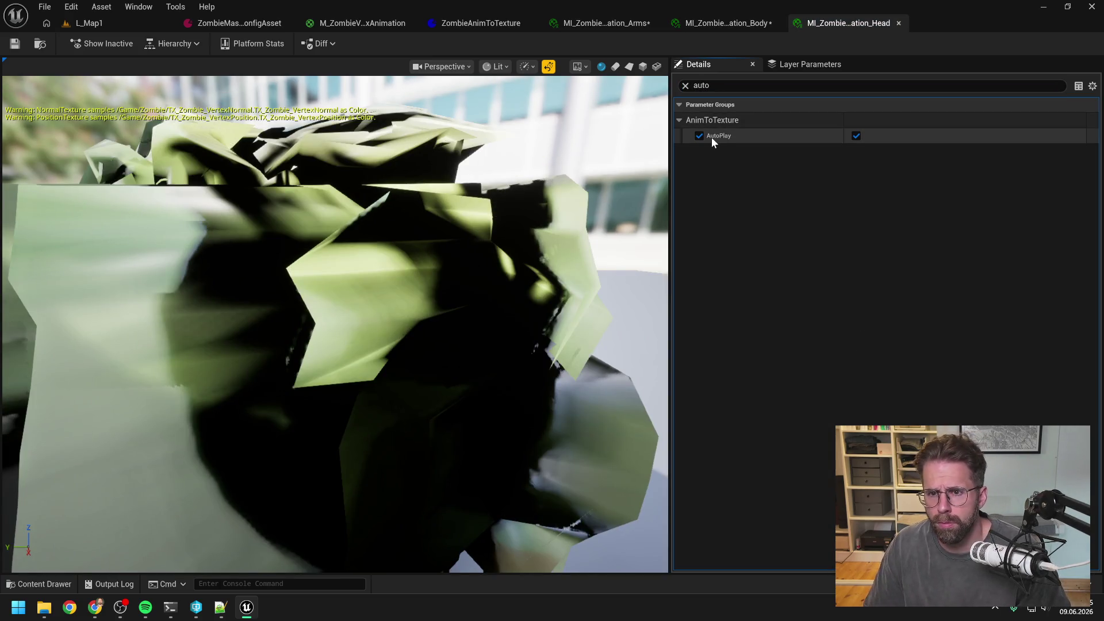
click(699, 135)
key(ctrl+space)
click(467, 340)
double_click(467, 339)
text(auto)
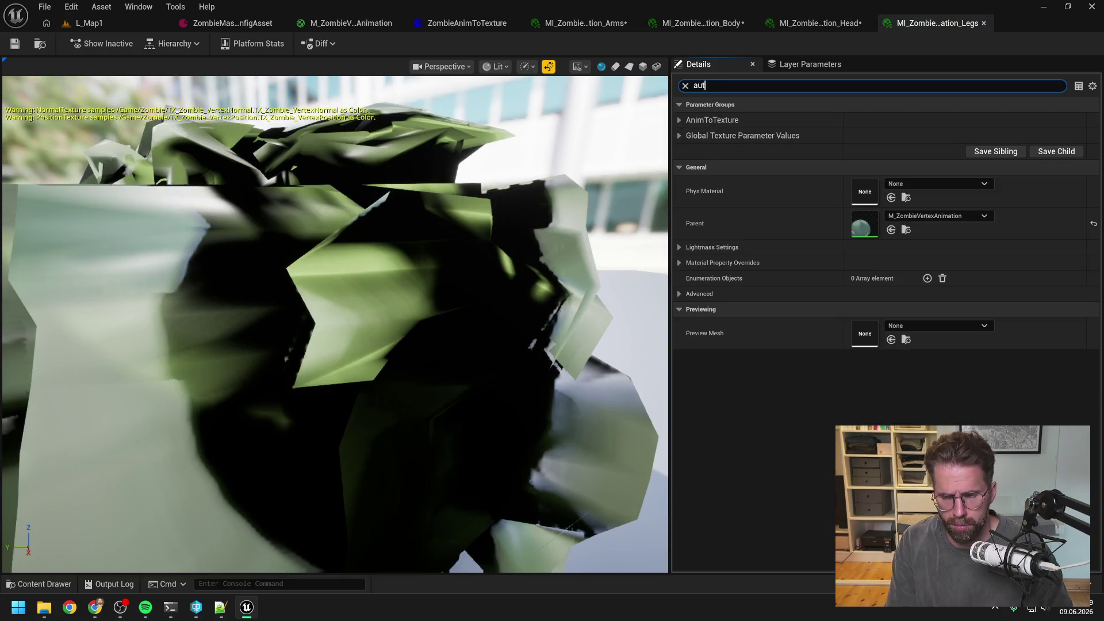
click(699, 135)
Uncheck AutoPlay override on Legs2, then save it via Check Out Selected
key(ctrl+space)
click(528, 345)
double_click(527, 345)
text(auto)
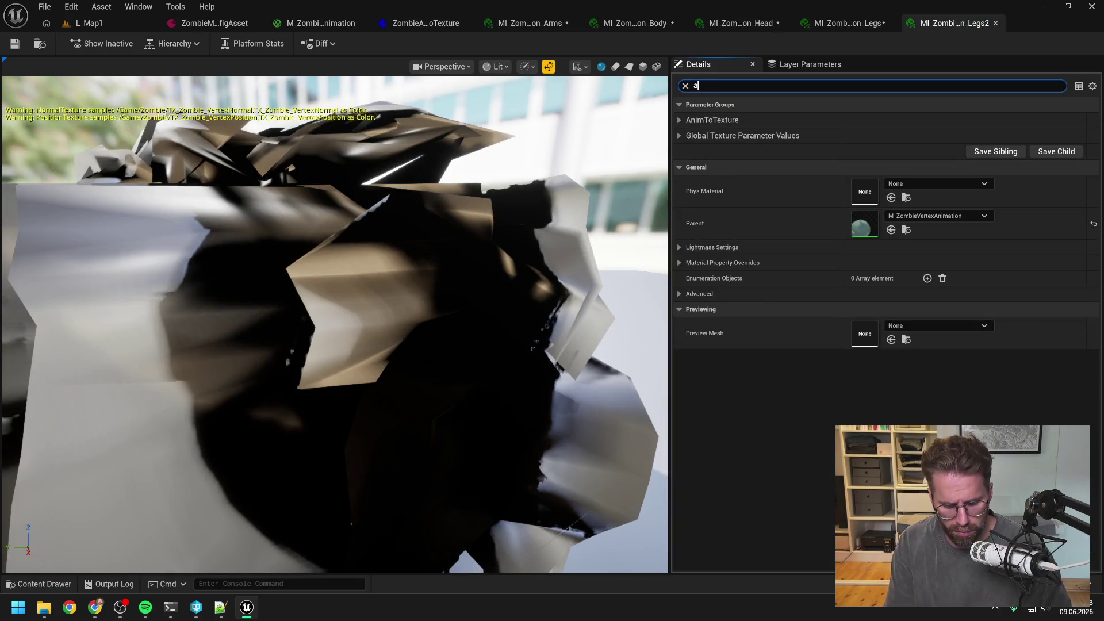
click(699, 136)
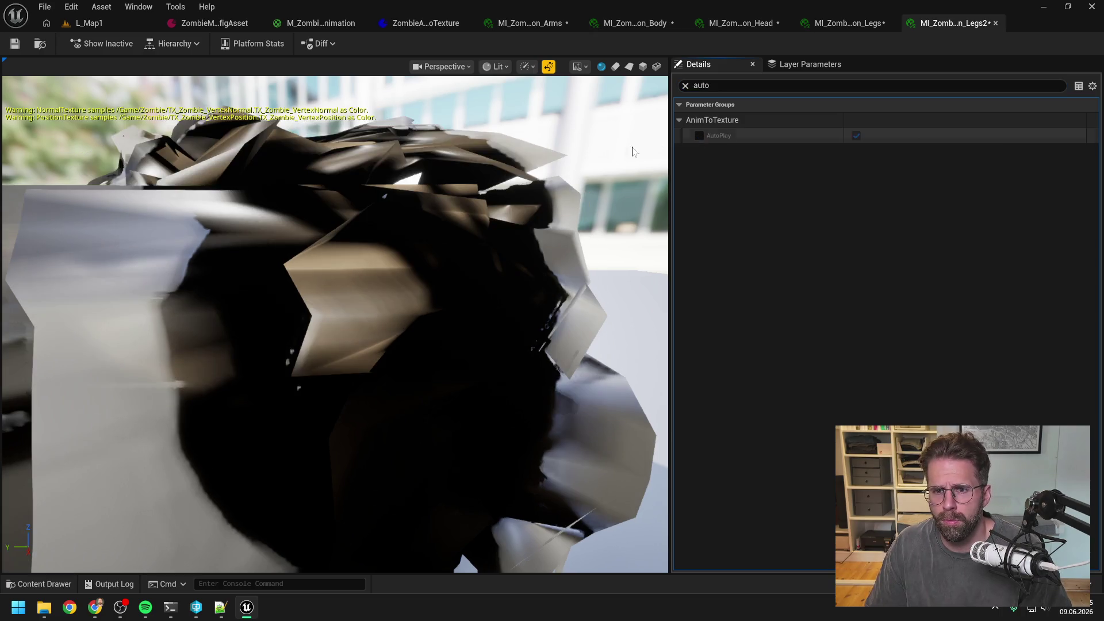
click(14, 43)
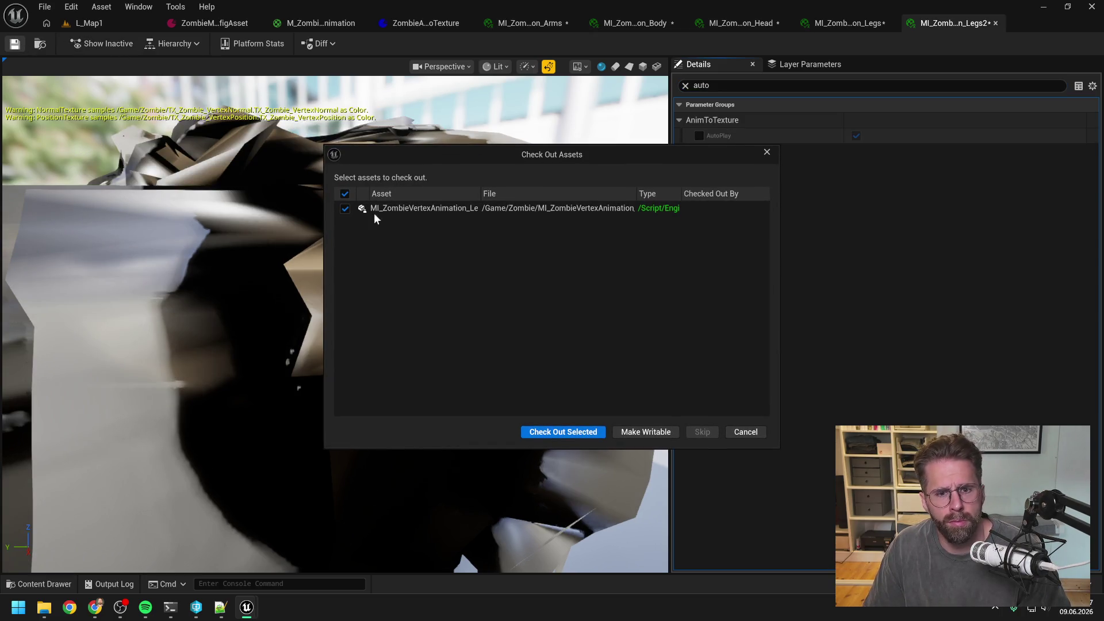
click(556, 431)
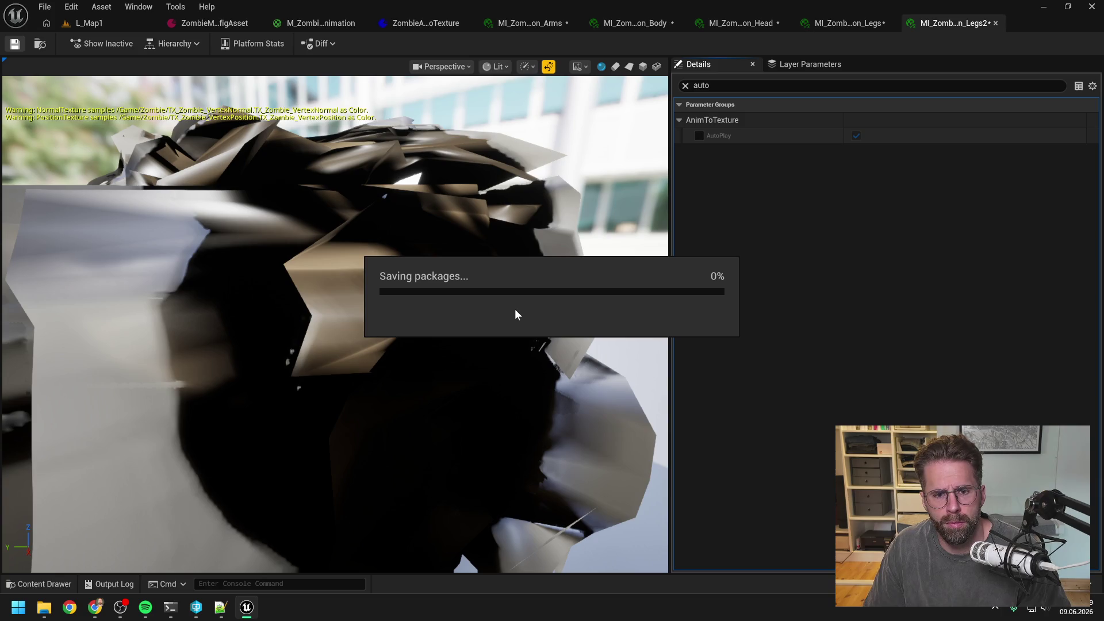
Play-test L_Map1 to check the zombies, then stop and return to Legs2
click(556, 431)
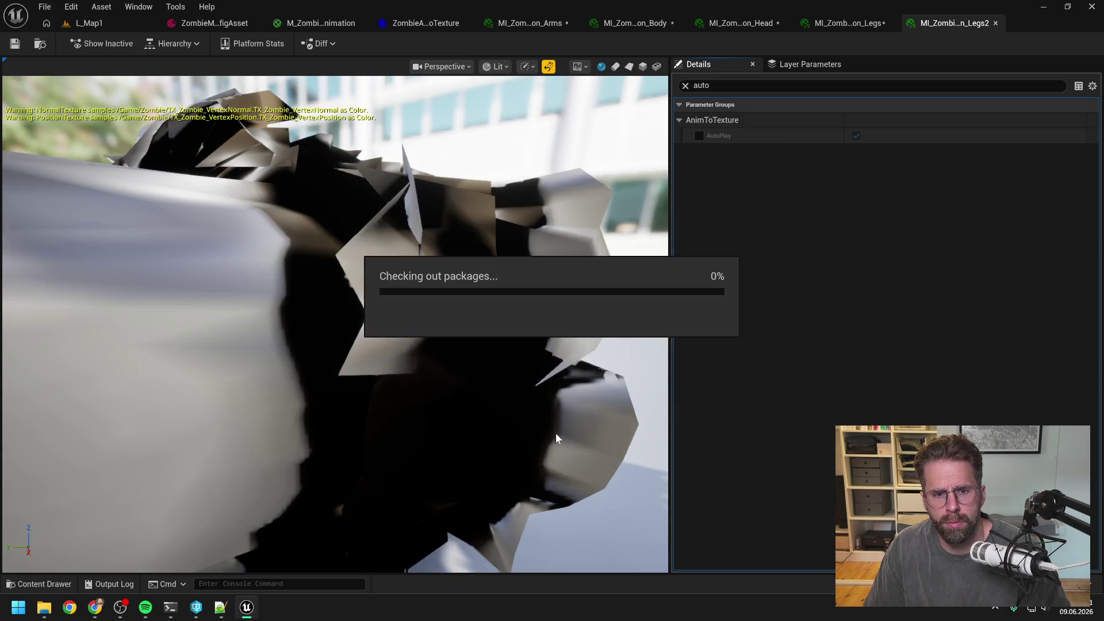
click(132, 23)
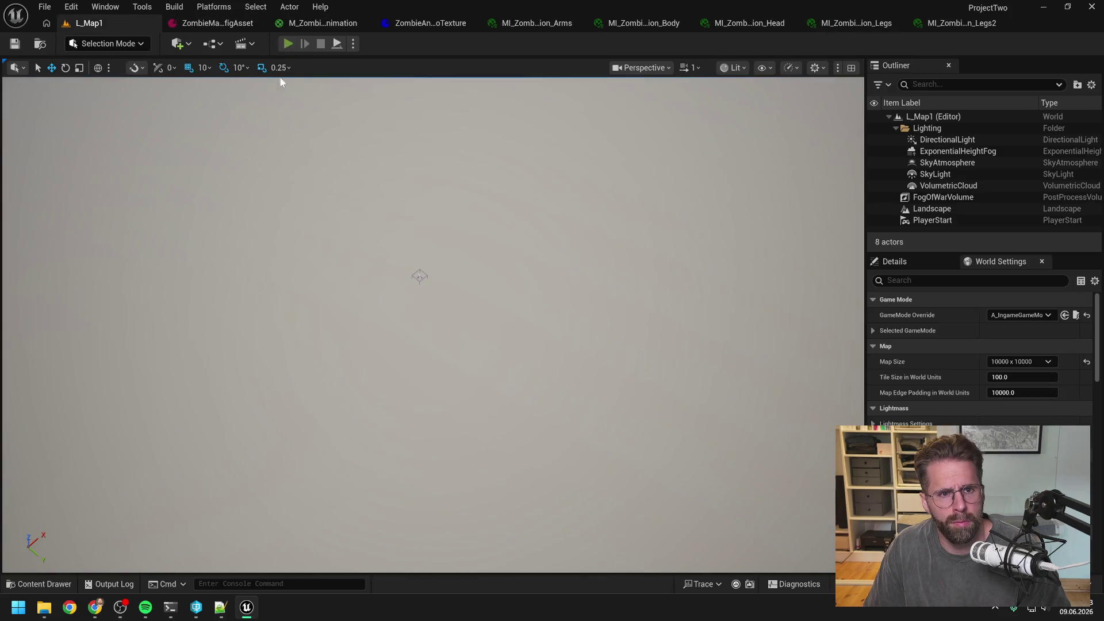
click(283, 41)
scroll(302, 317, up, 3)
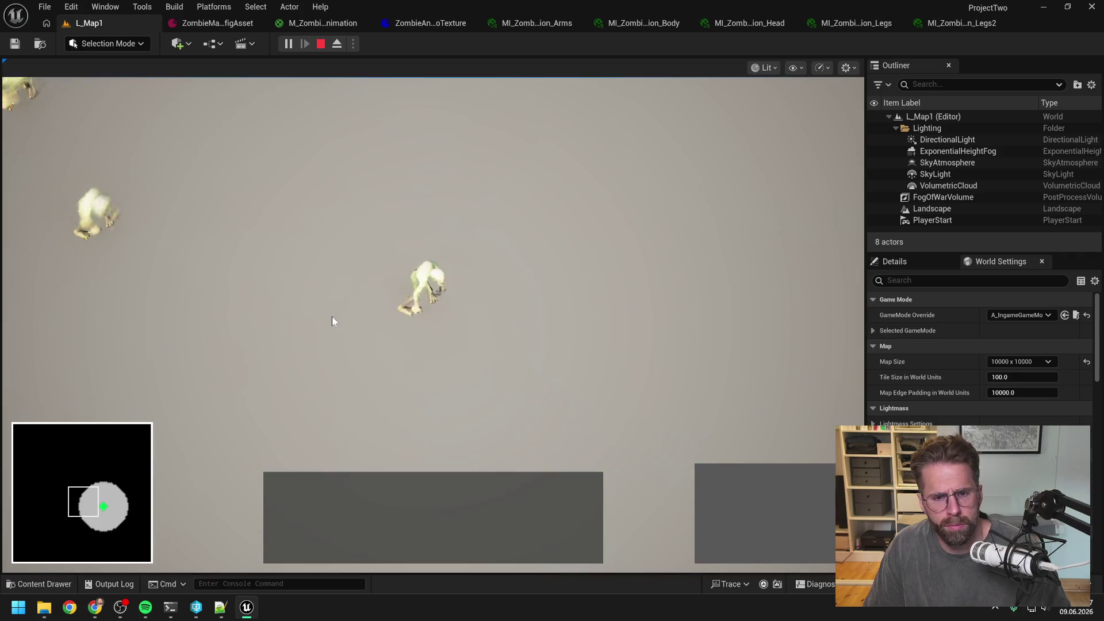
key(Escape)
click(933, 24)
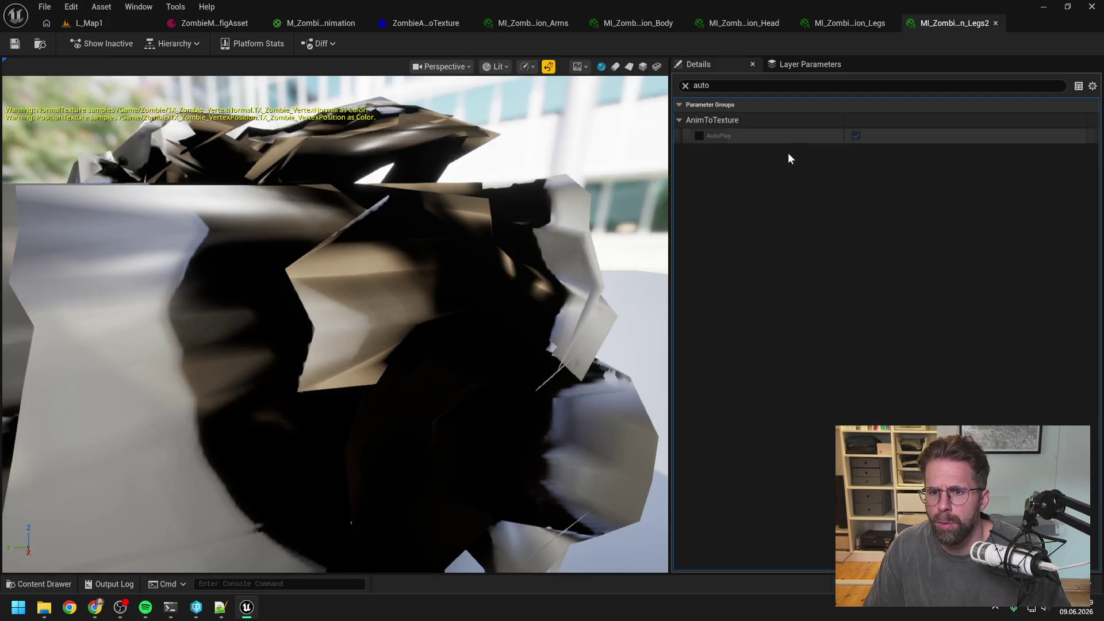
Toggle the AutoPlay override and its value on Legs2 until the override is cleared
click(699, 136)
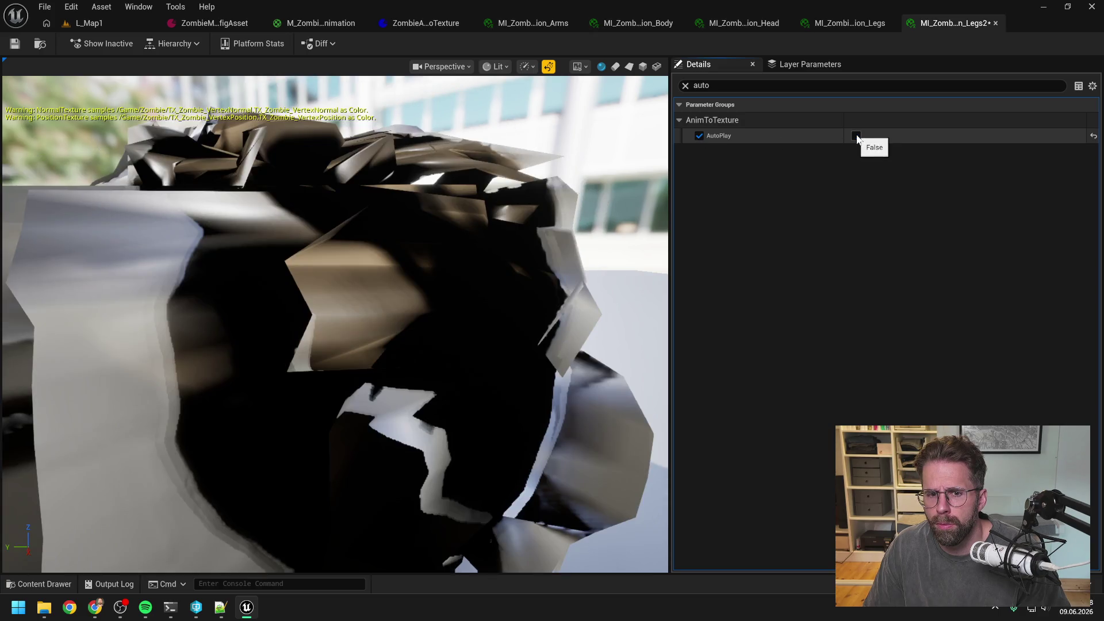
click(857, 136)
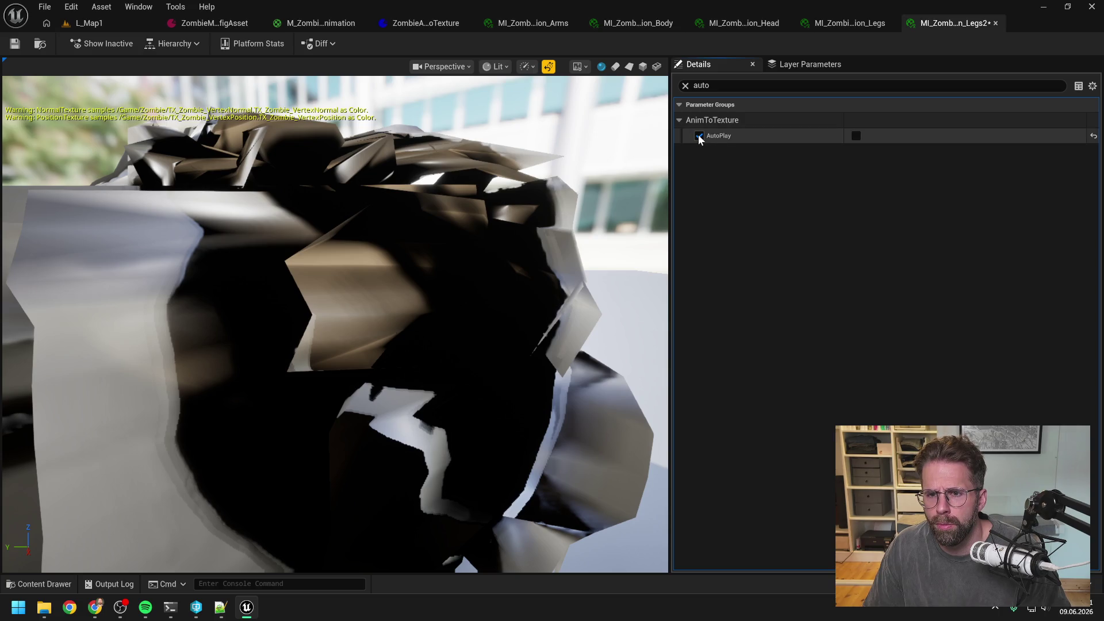
click(855, 136)
click(699, 136)
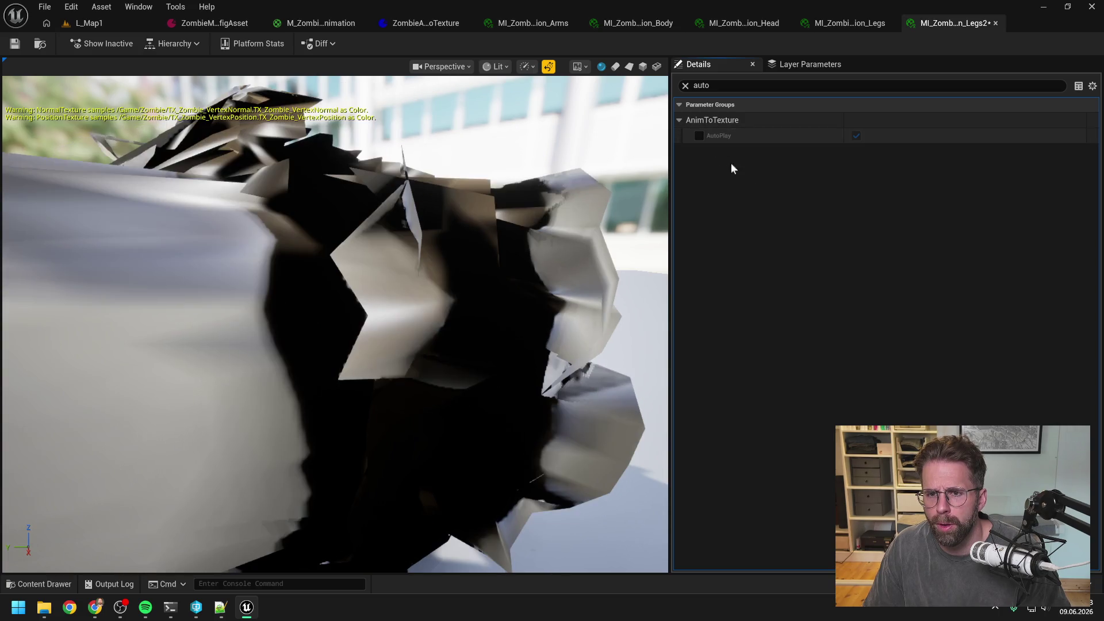
click(699, 135)
click(856, 136)
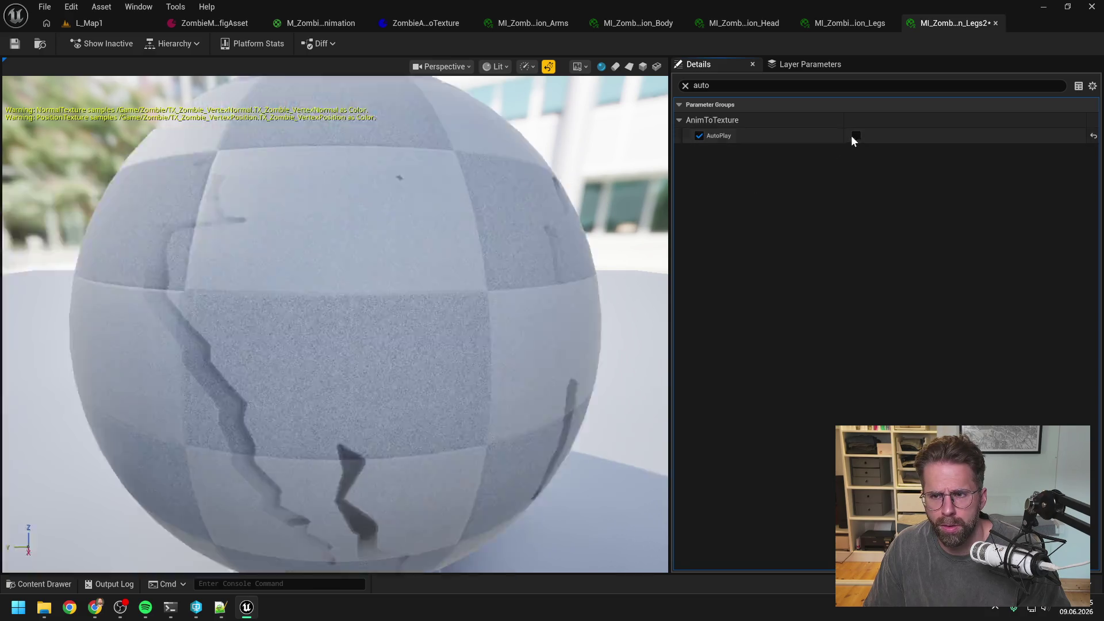
click(699, 135)
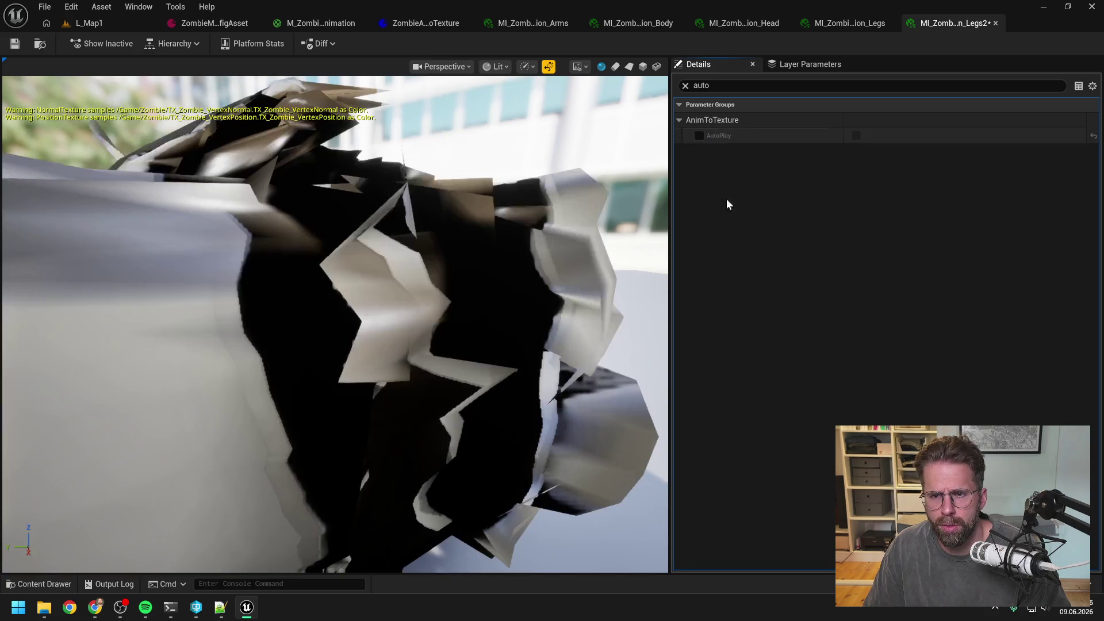
Override AutoPlay to off on the Arms instance, save all assets, and return to L_Map1
click(845, 25)
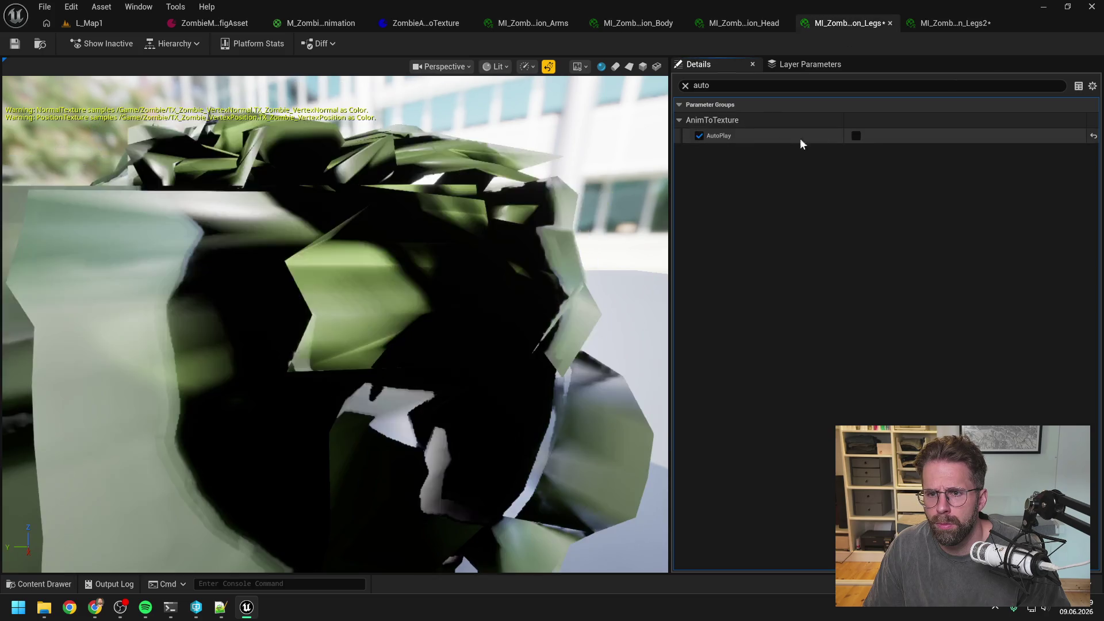
click(741, 23)
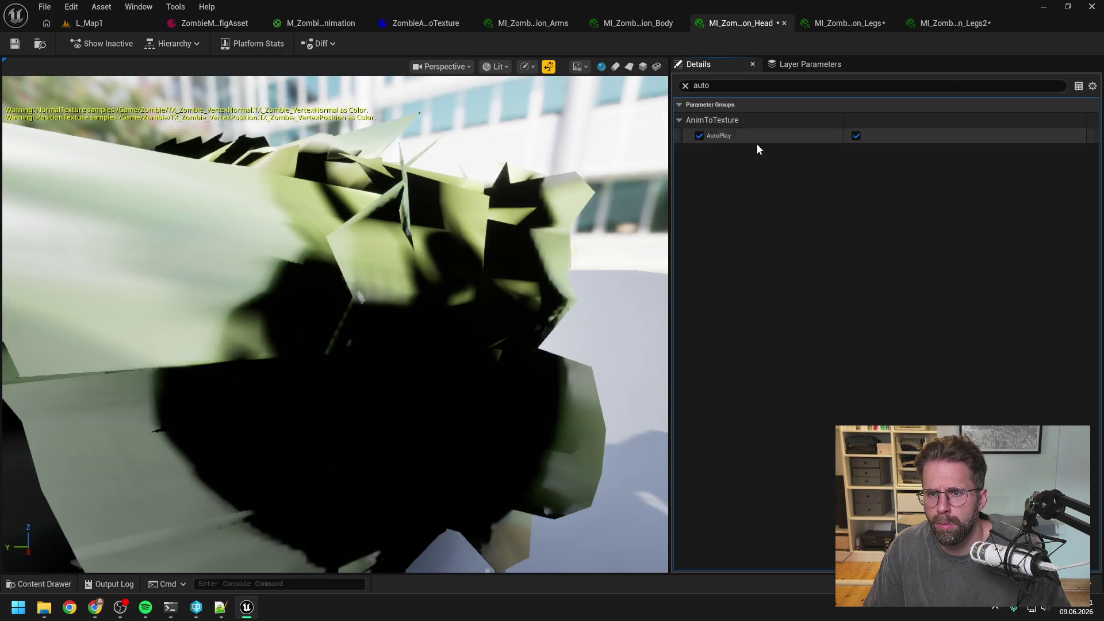
click(632, 23)
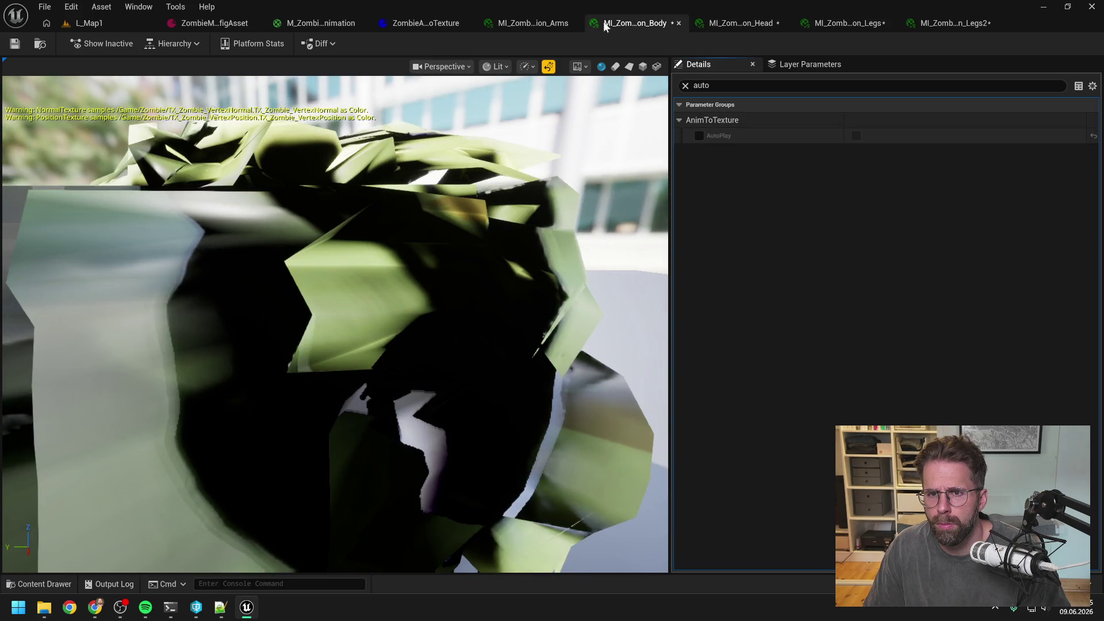
click(547, 26)
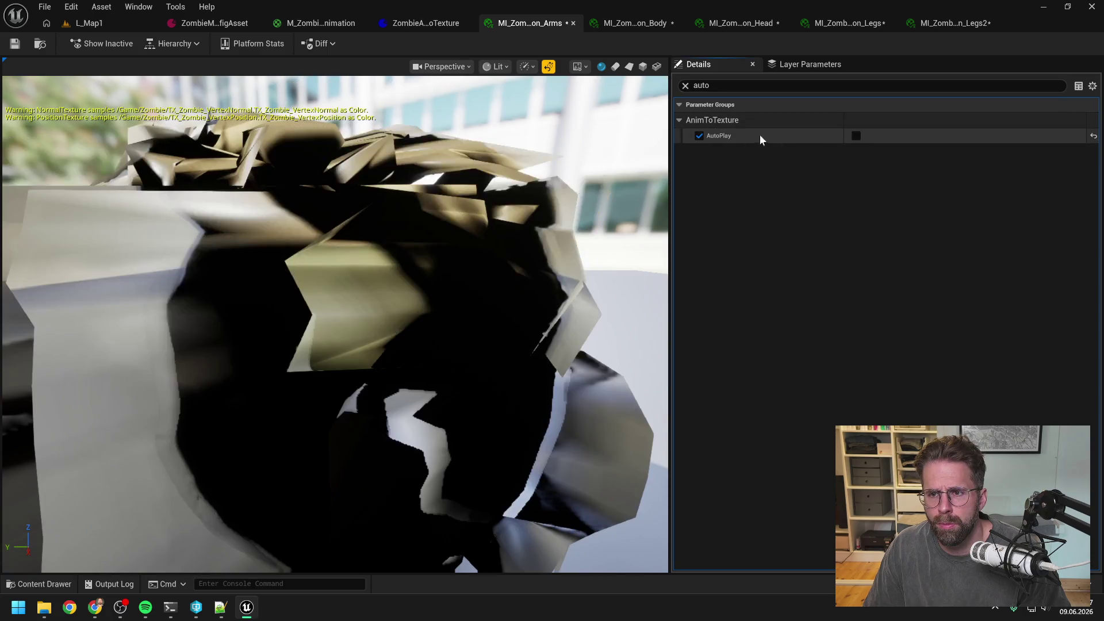
click(699, 135)
key(ctrl+shift+s)
click(617, 22)
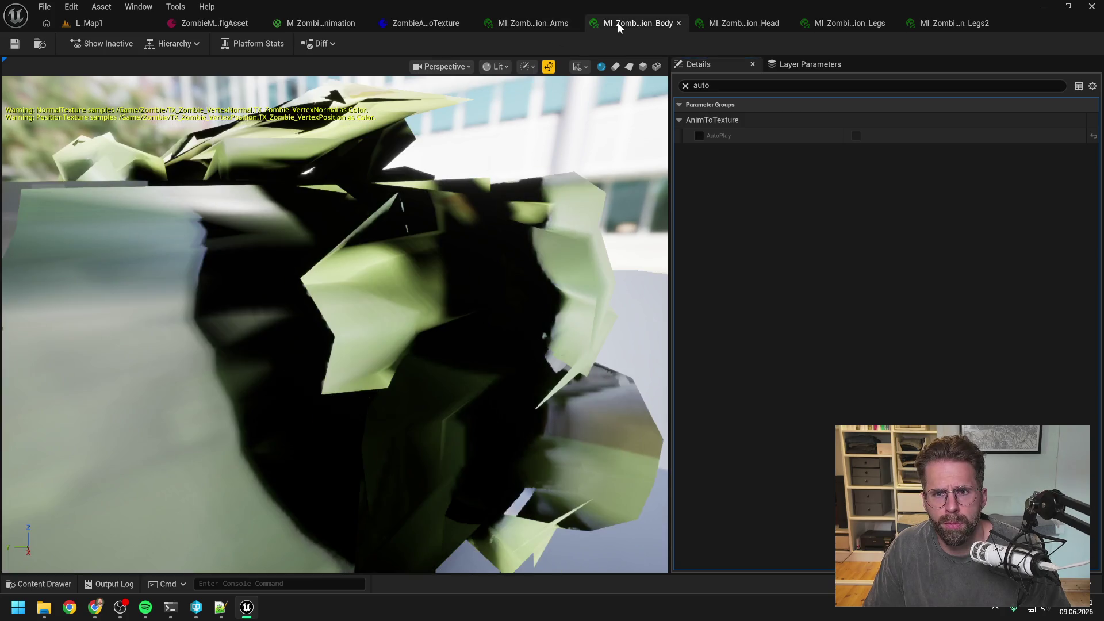
click(86, 23)
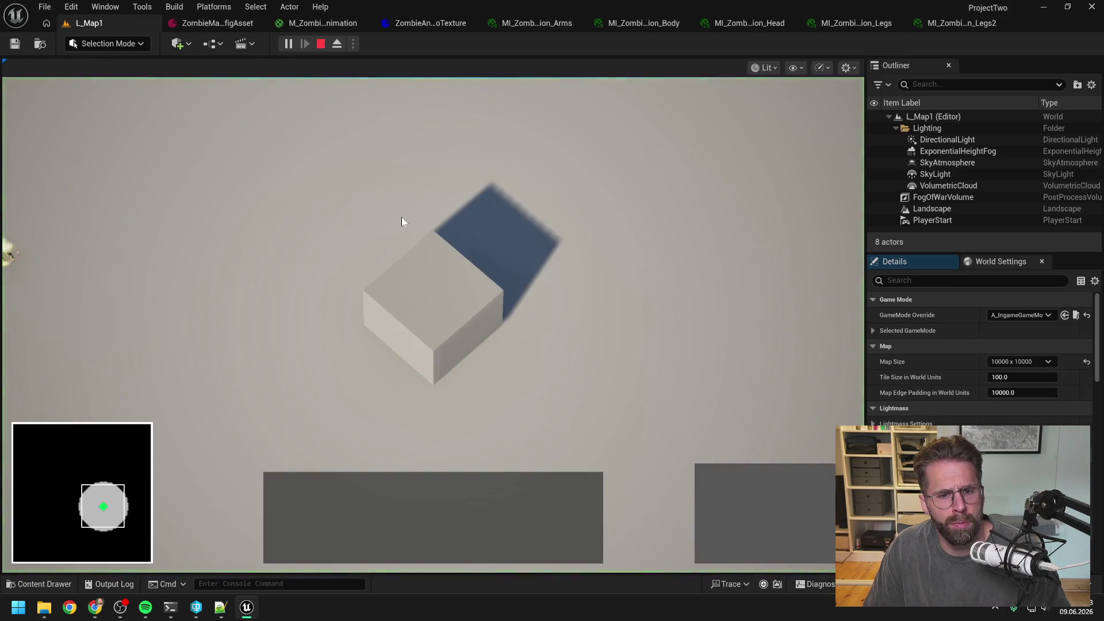
Look at the zombies at map centre, stop the play-test, and switch to Claude Code
click(389, 220)
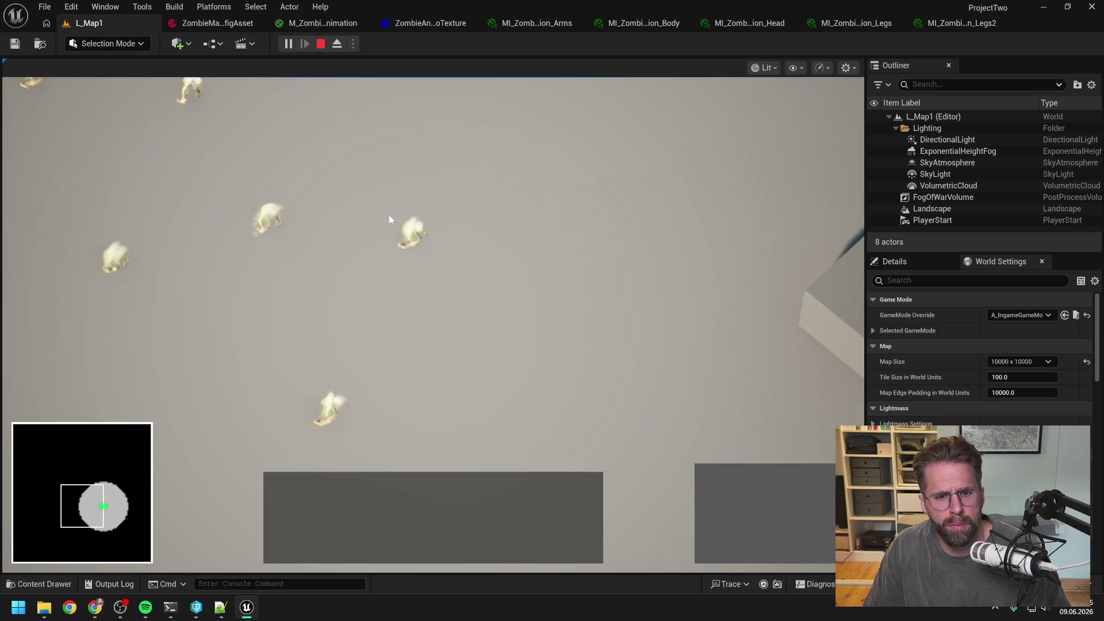
key(Escape)
key(alt+Tab)
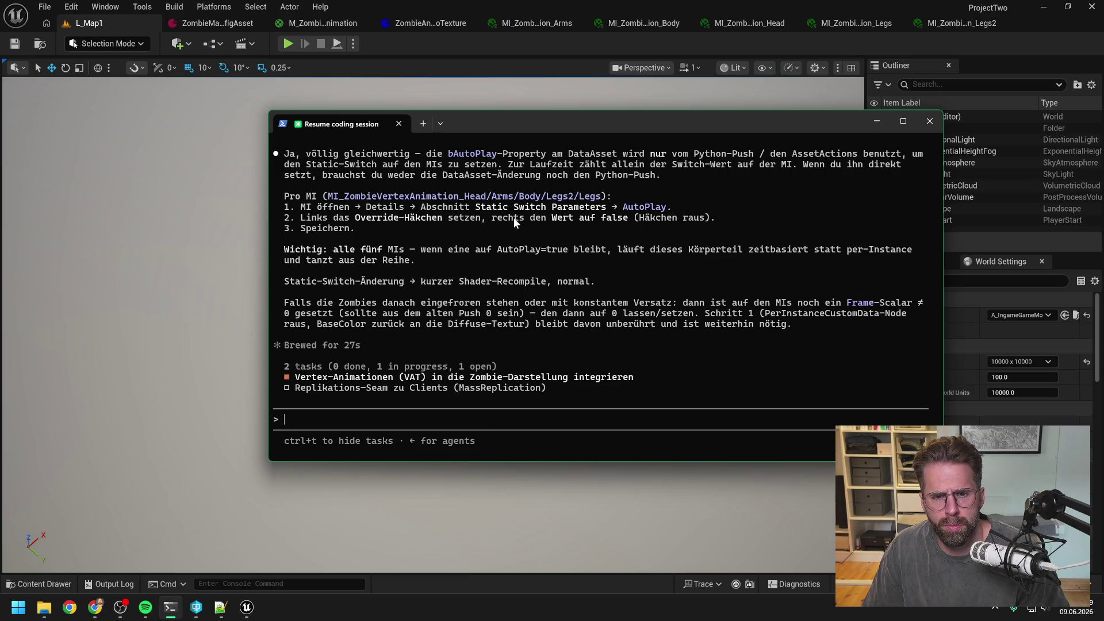
Clear the 'auto' filter on the Arms instance to show all parameters, including AnimToTexture
click(837, 47)
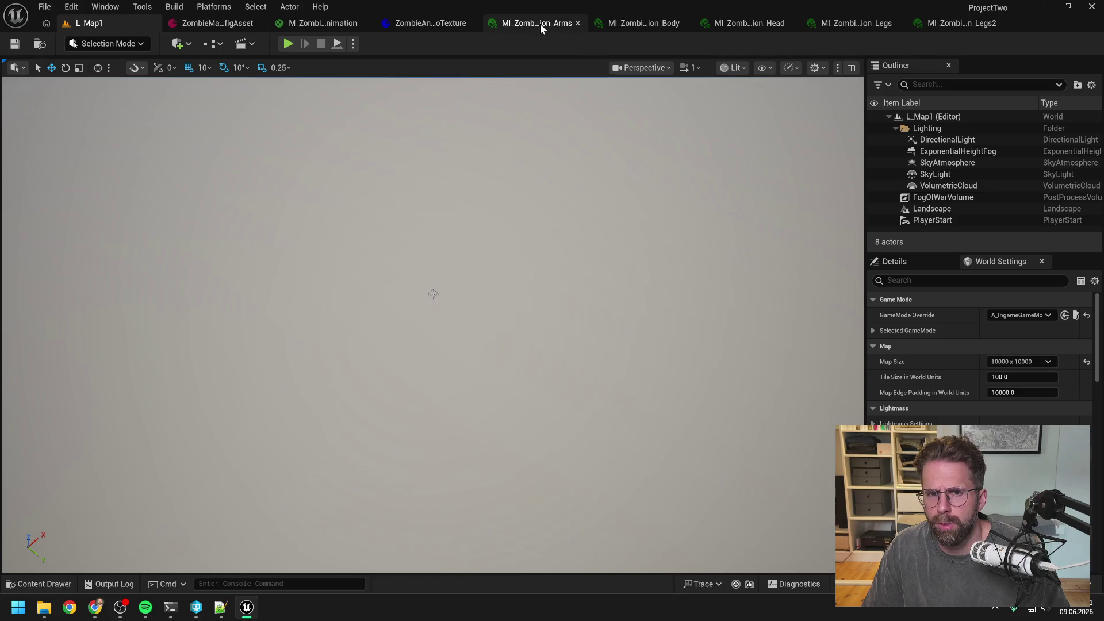
click(540, 23)
click(701, 85)
key(BackSpace)
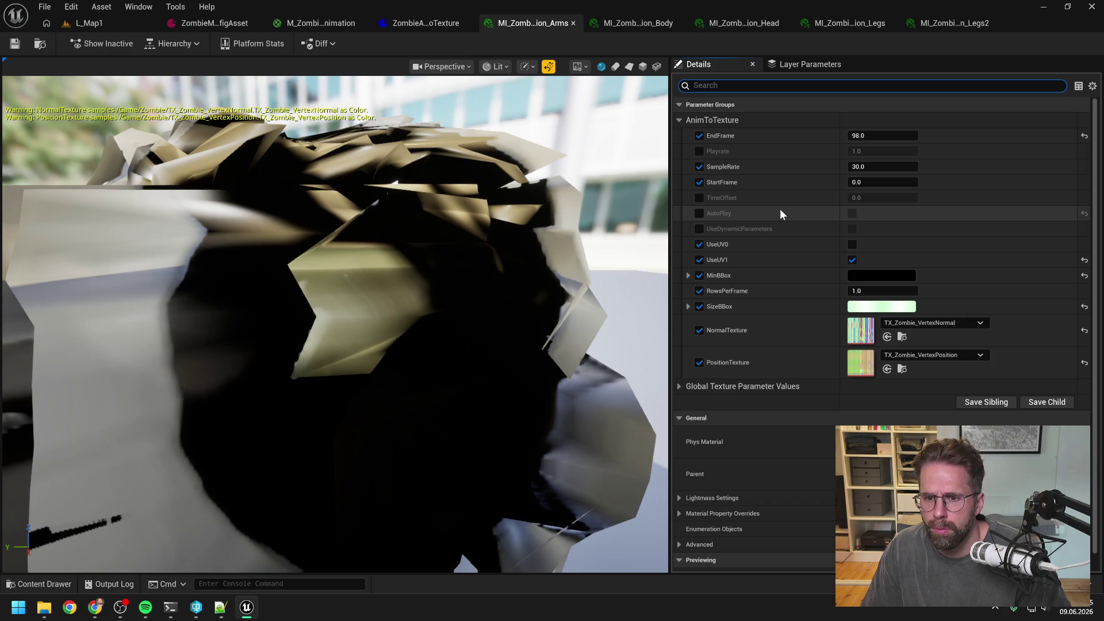
scroll(776, 227, down, 2)
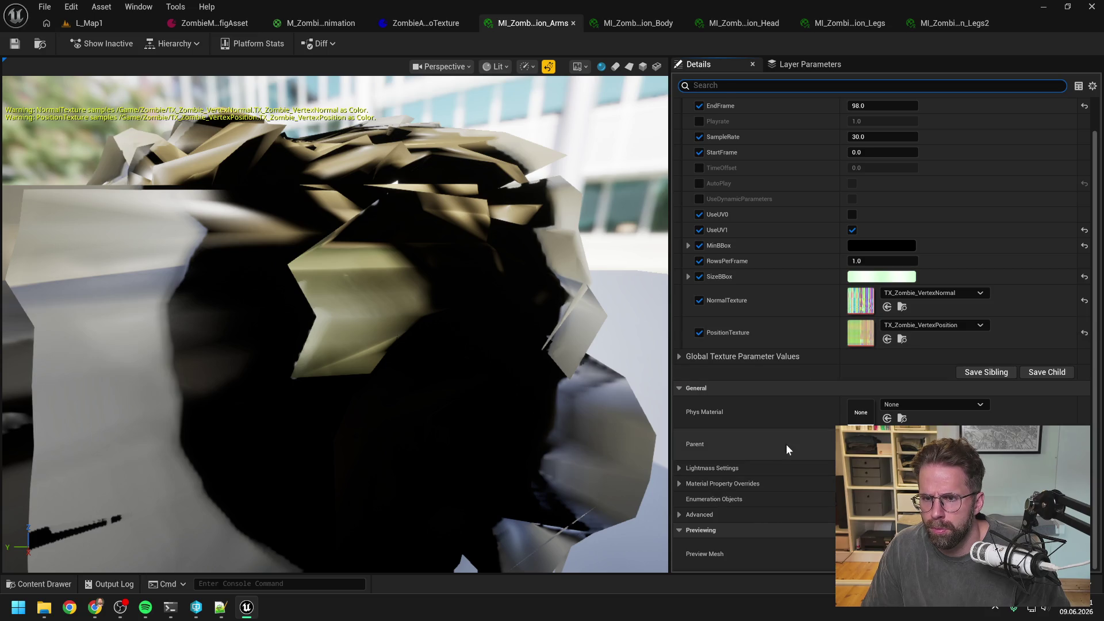
scroll(785, 444, up, 2)
click(679, 120)
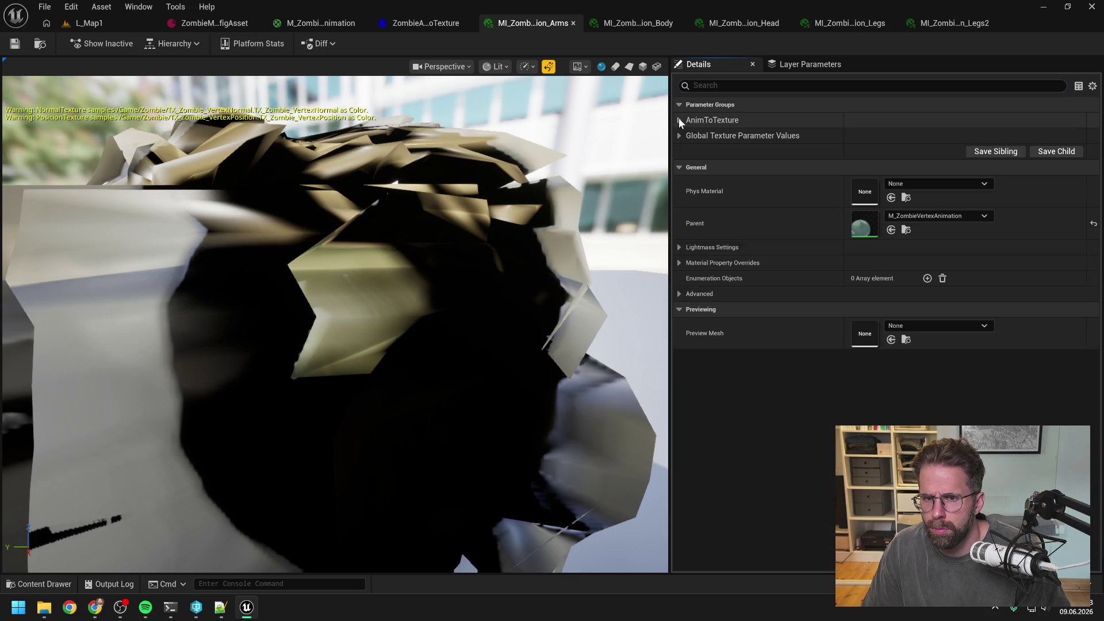
click(678, 119)
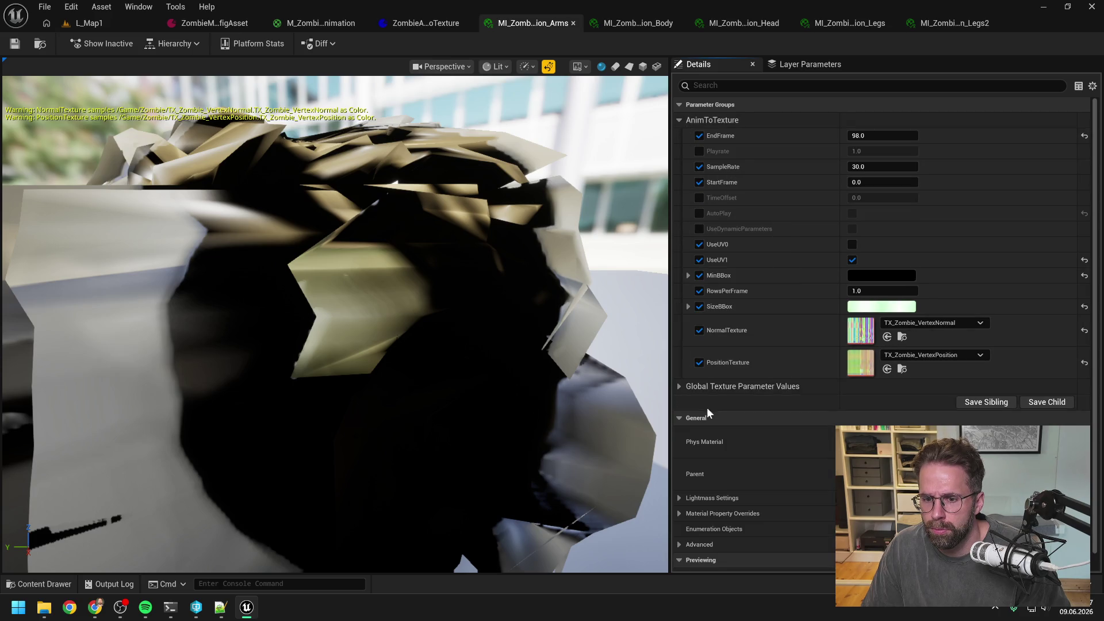
Inspect BaseColor under Global Texture Parameter Values, then start a reply in Claude Code
click(677, 385)
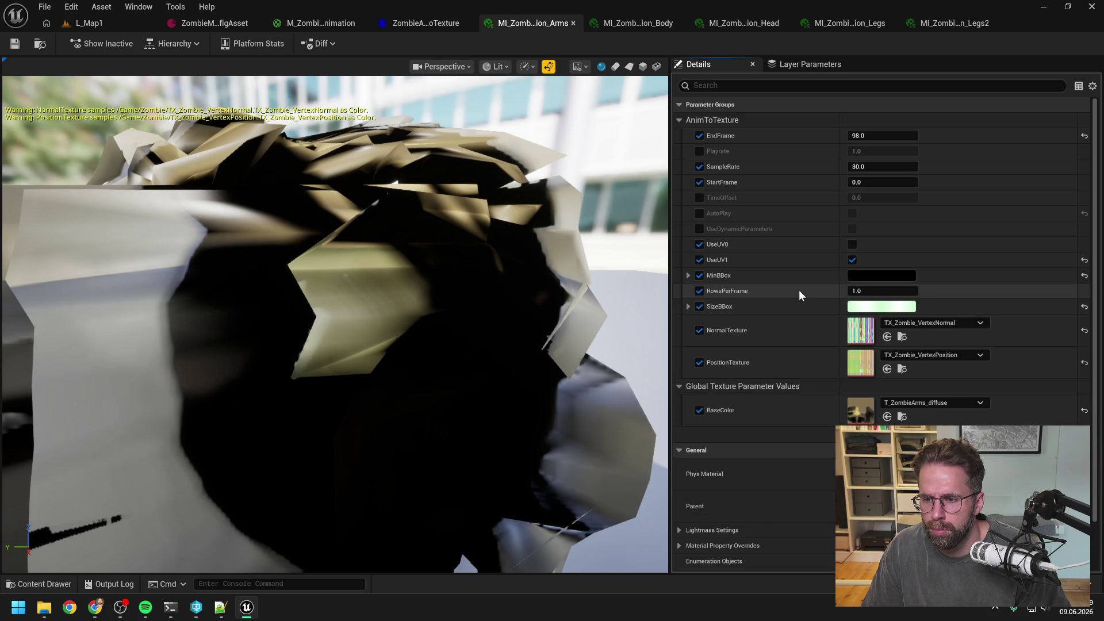
scroll(798, 295, down, 2)
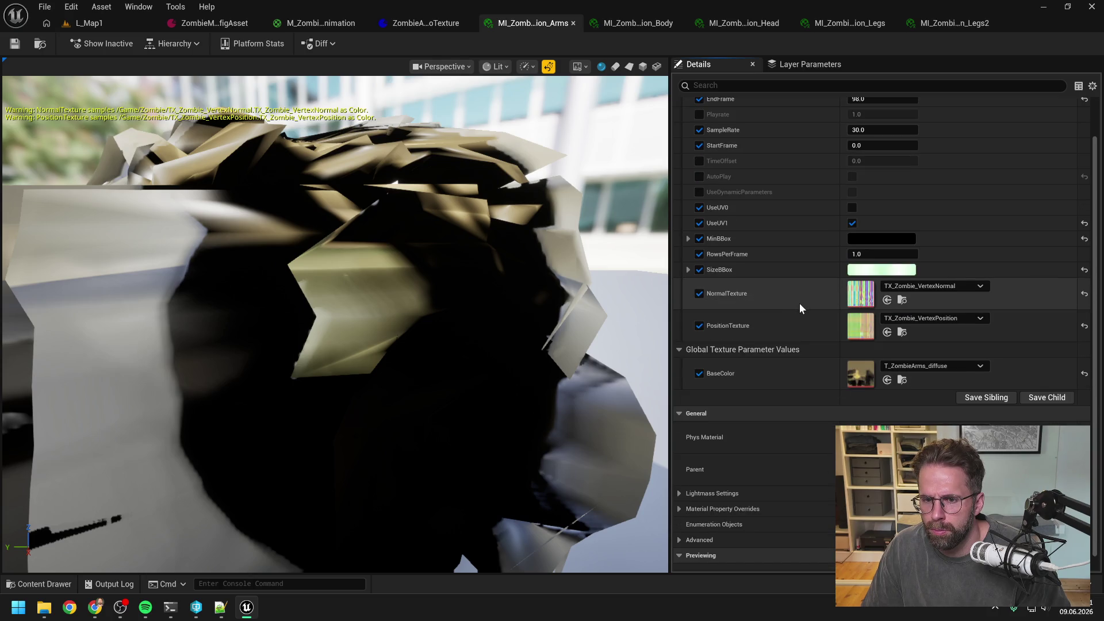
scroll(799, 305, up, 2)
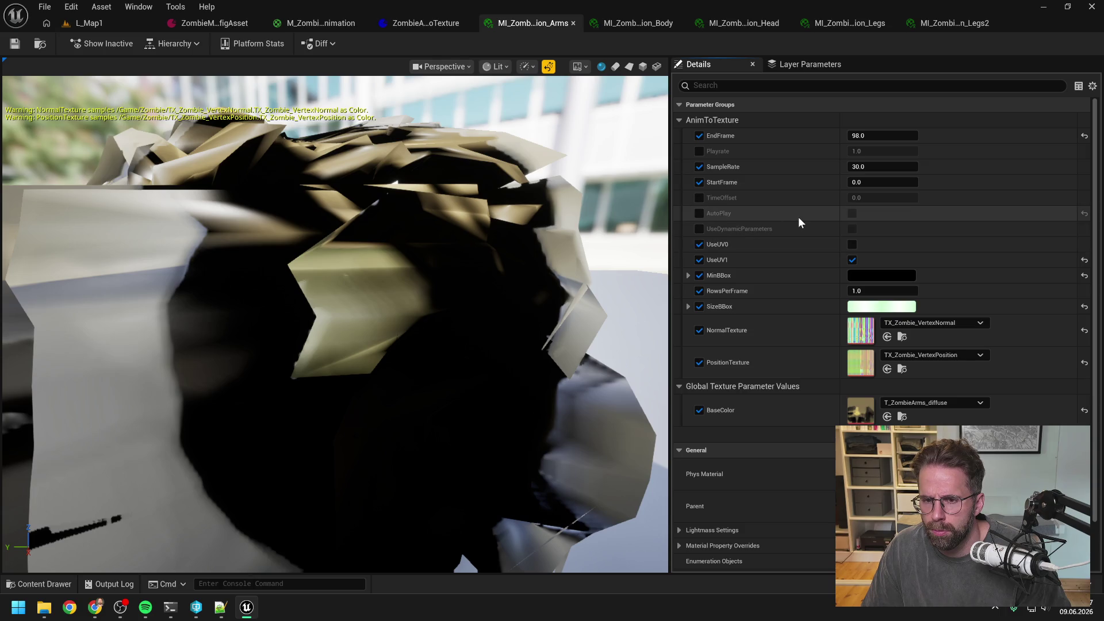
scroll(809, 269, down, 3)
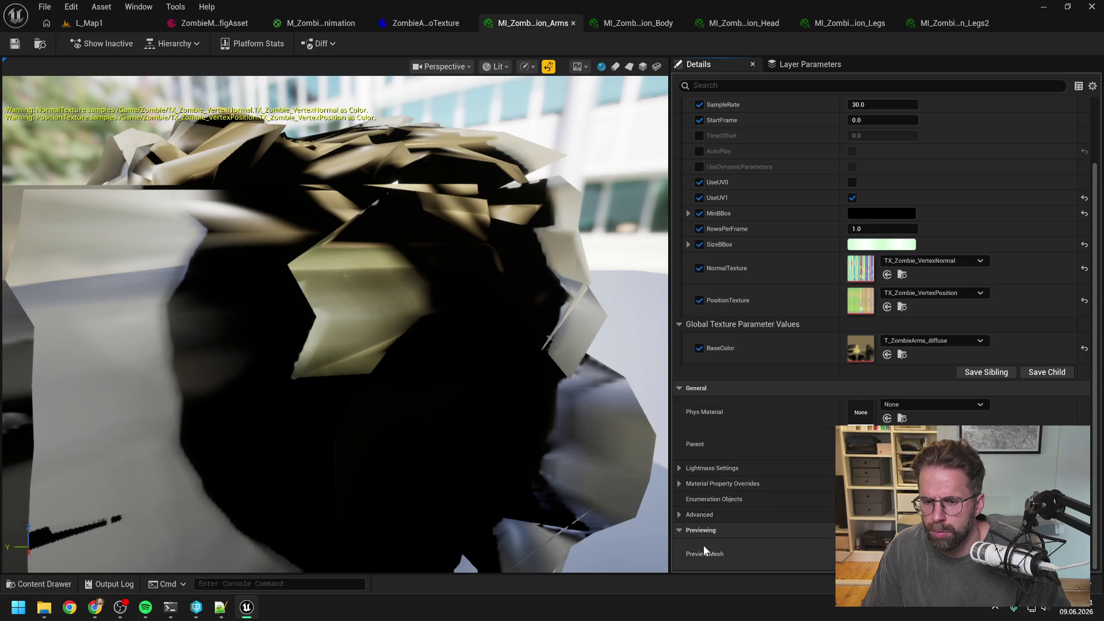
scroll(770, 432, up, 3)
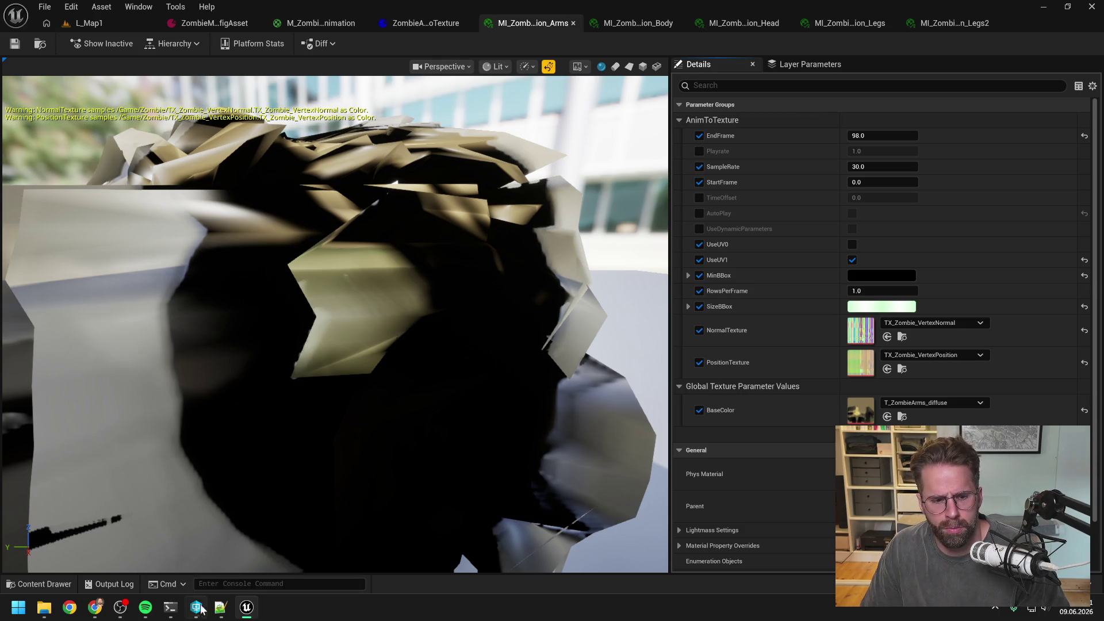
click(170, 608)
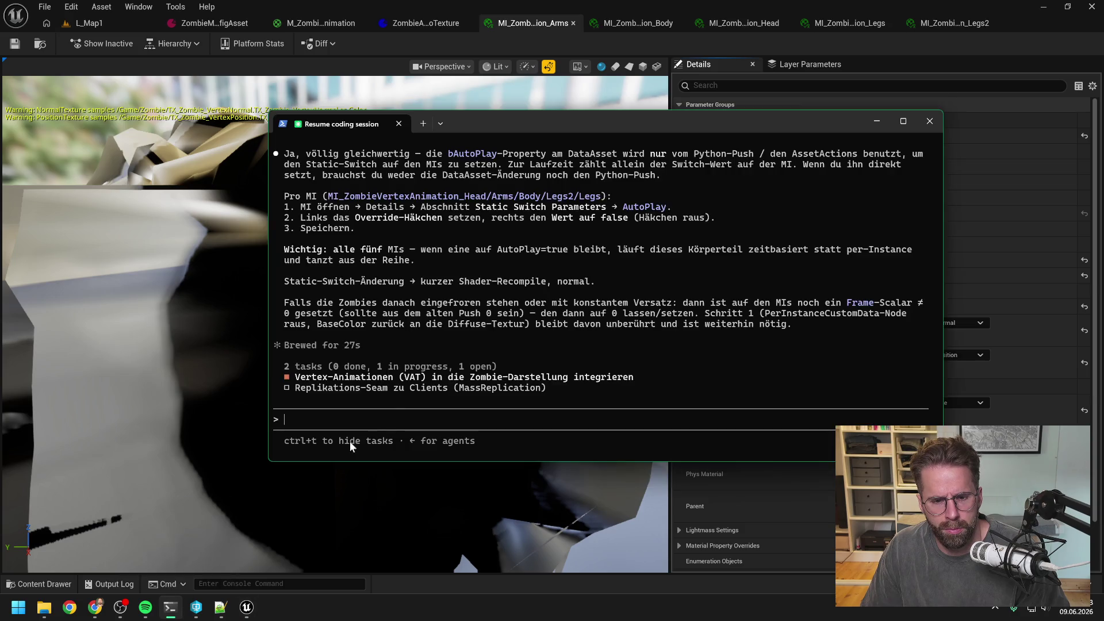
text(sehe auto play hier in den details [Image #2)
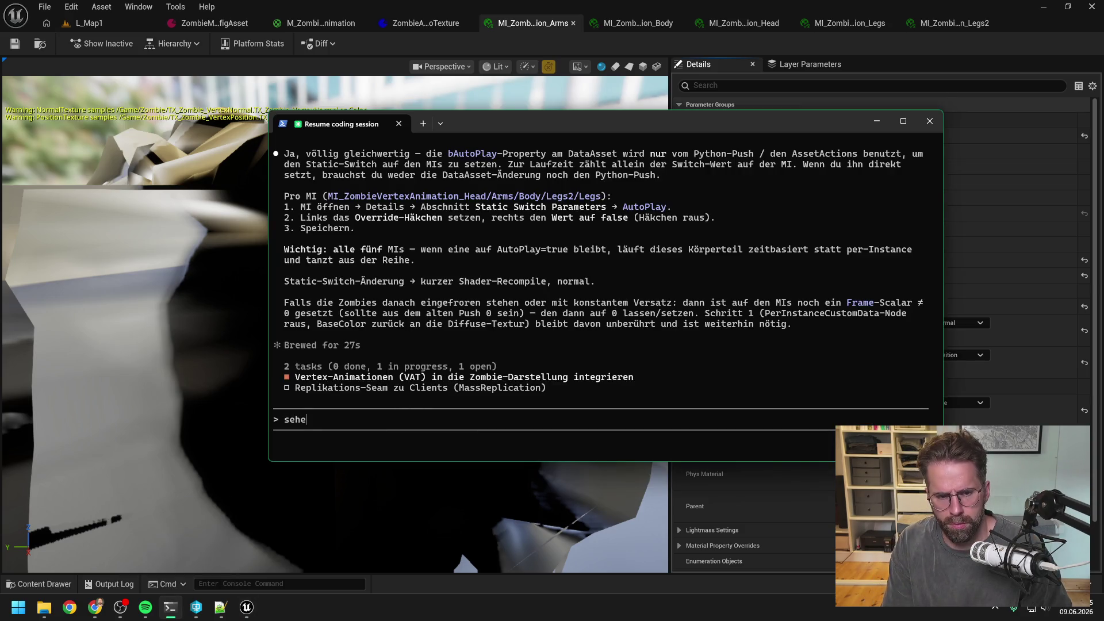
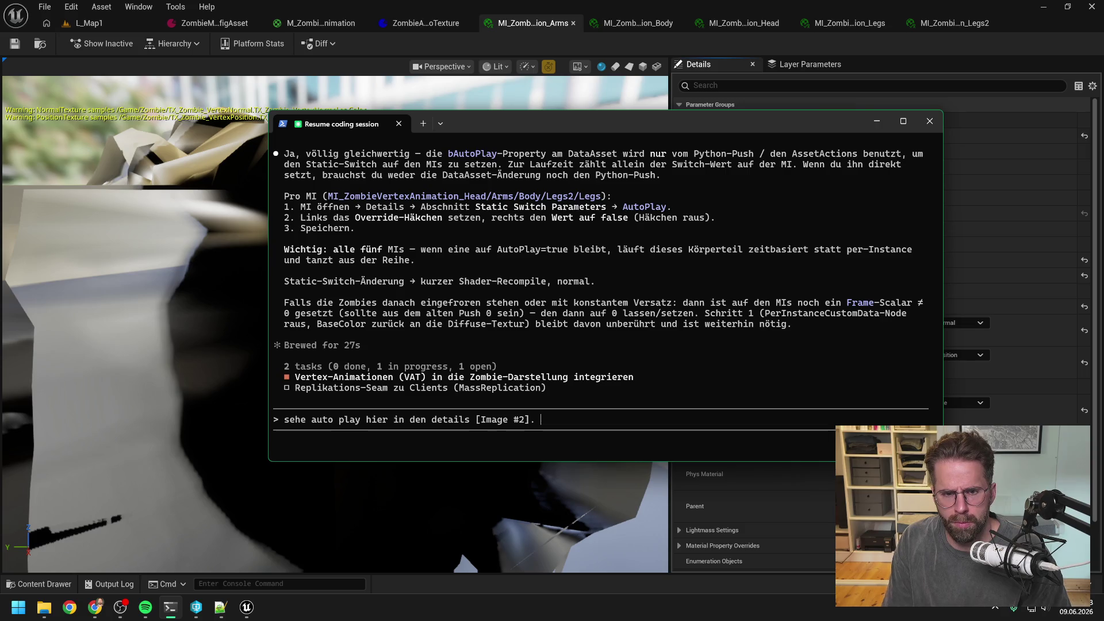
Send the AutoPlay question to Claude Code, then view the zombie material and ZombieMassEntityConfigAsset in Unreal
key(Return)
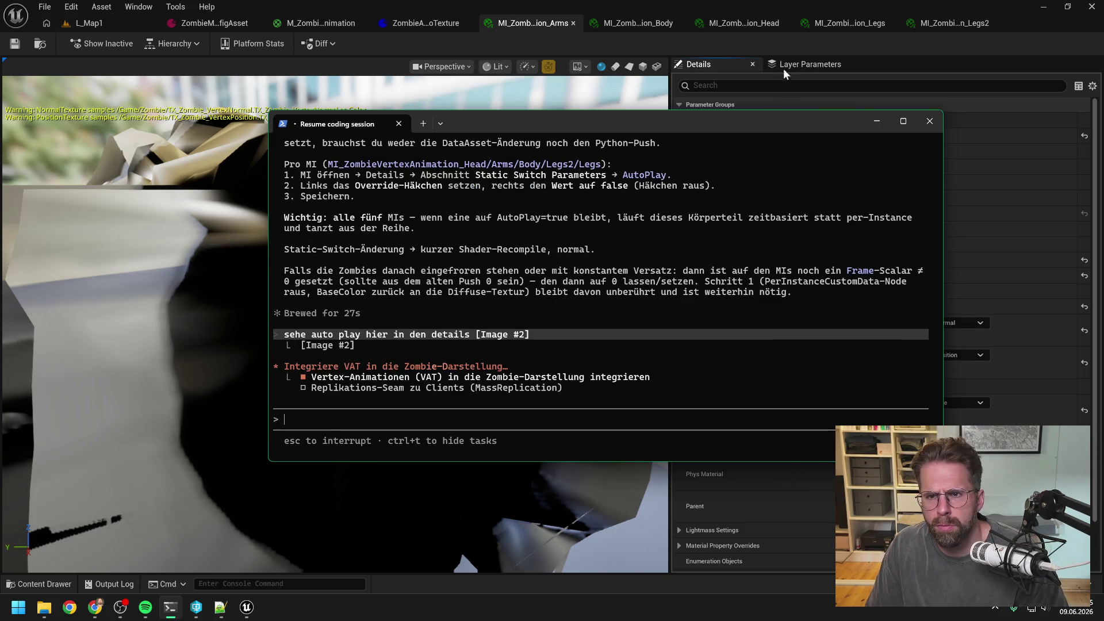
click(786, 72)
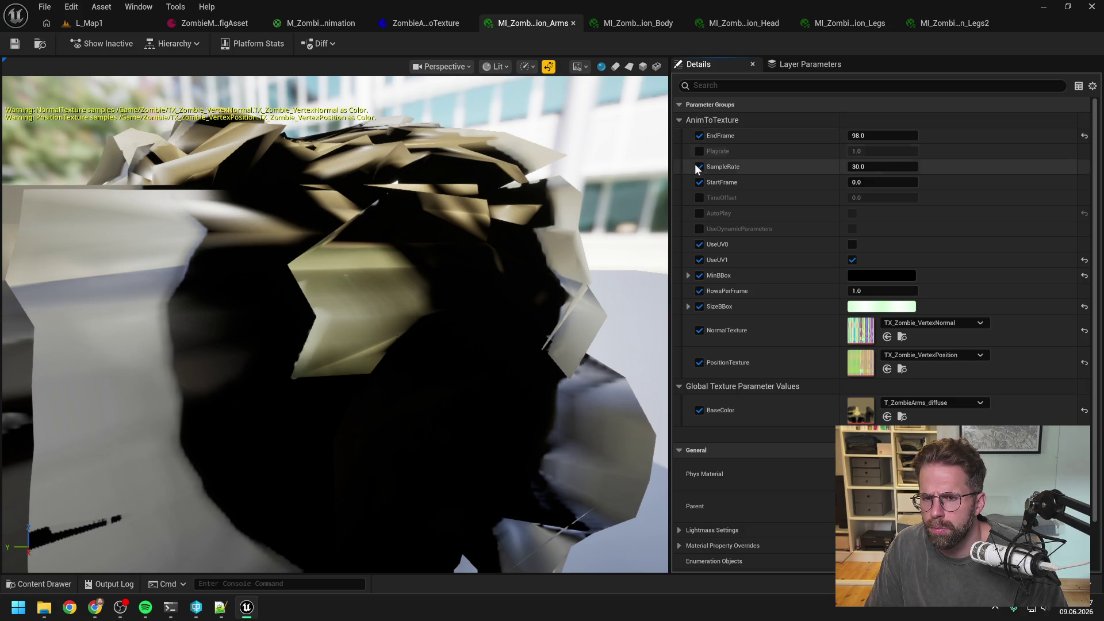
click(311, 23)
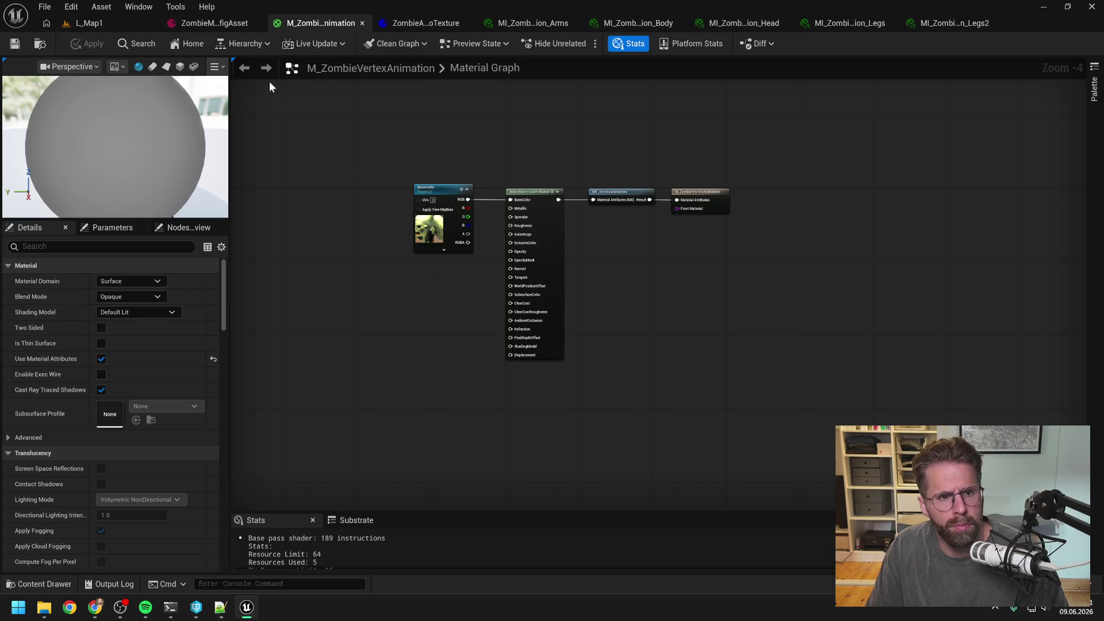
click(216, 23)
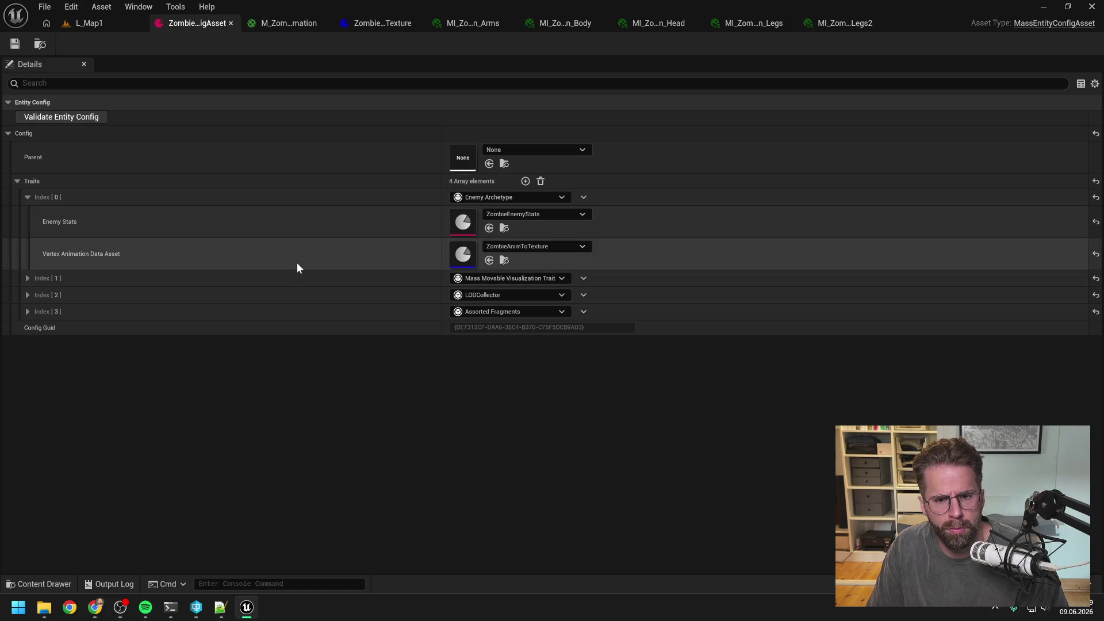
Clear the mi_ search filter in the zombie folder and open the ZombieAnimToTexture data asset
key(ctrl+space)
click(337, 209)
key(ctrl+a)
key(BackSpace)
click(722, 553)
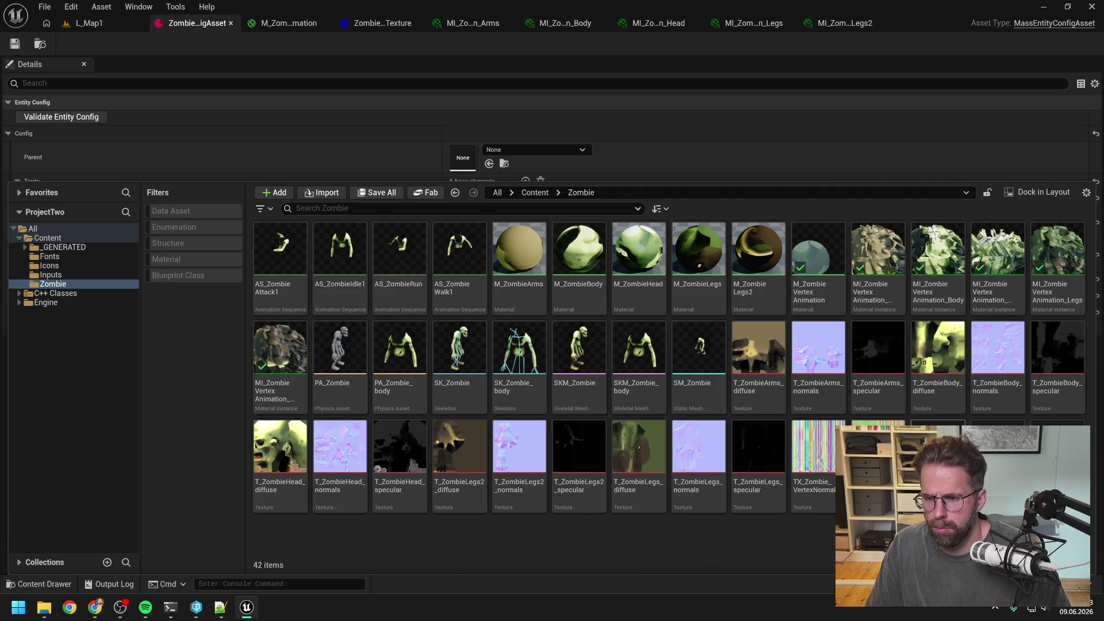
click(377, 23)
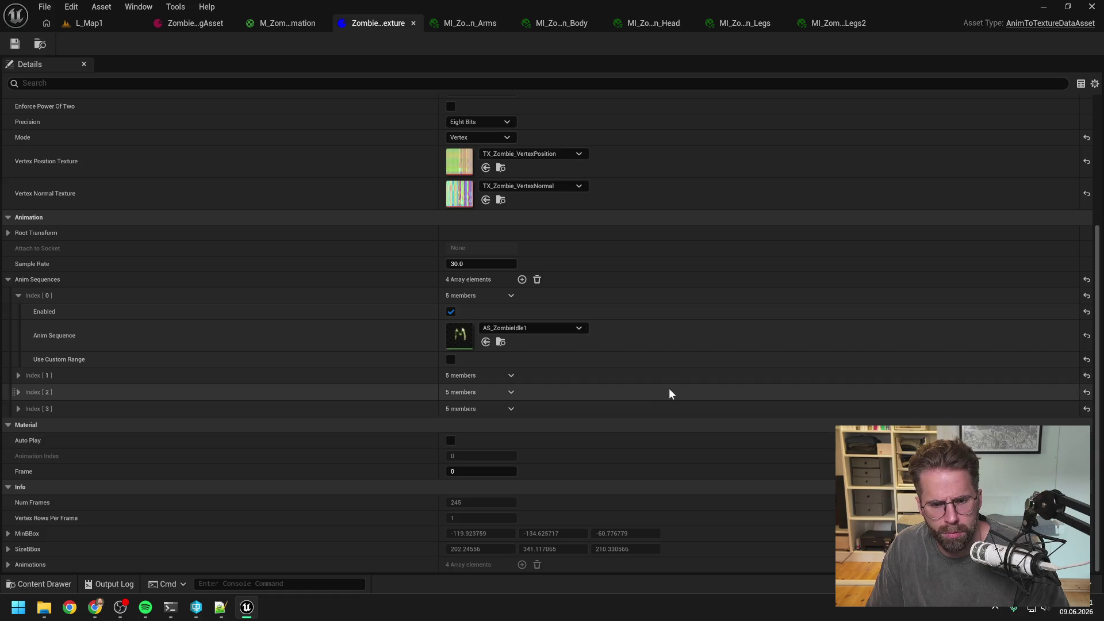
Clear the Output Log before rerunning the bake
scroll(668, 395, up, 5)
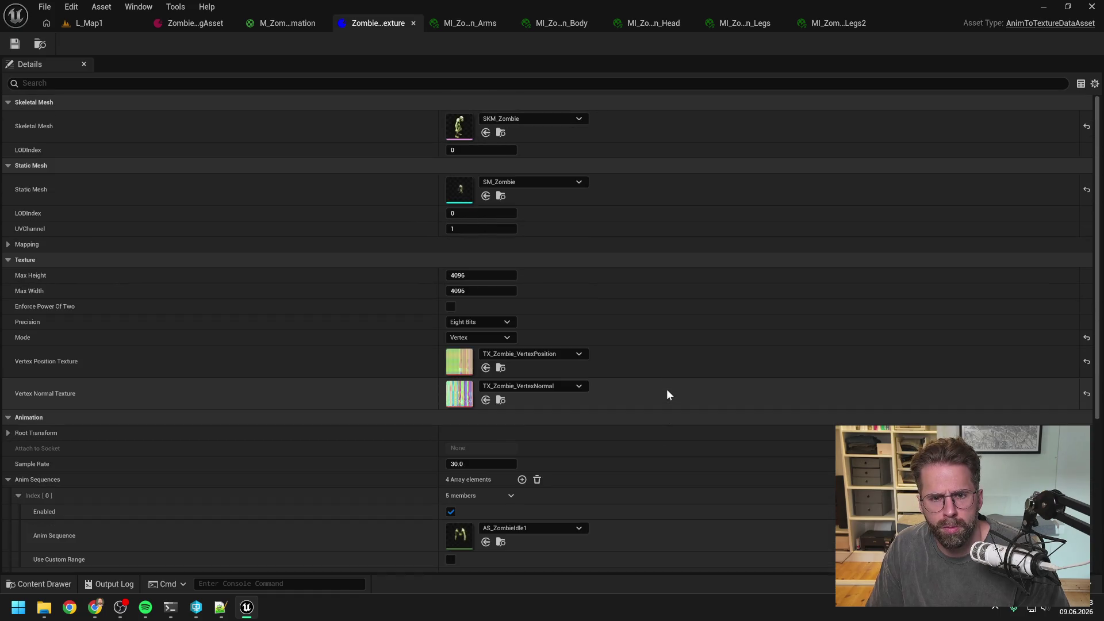
key(ctrl+space)
click(109, 583)
right_click(168, 476)
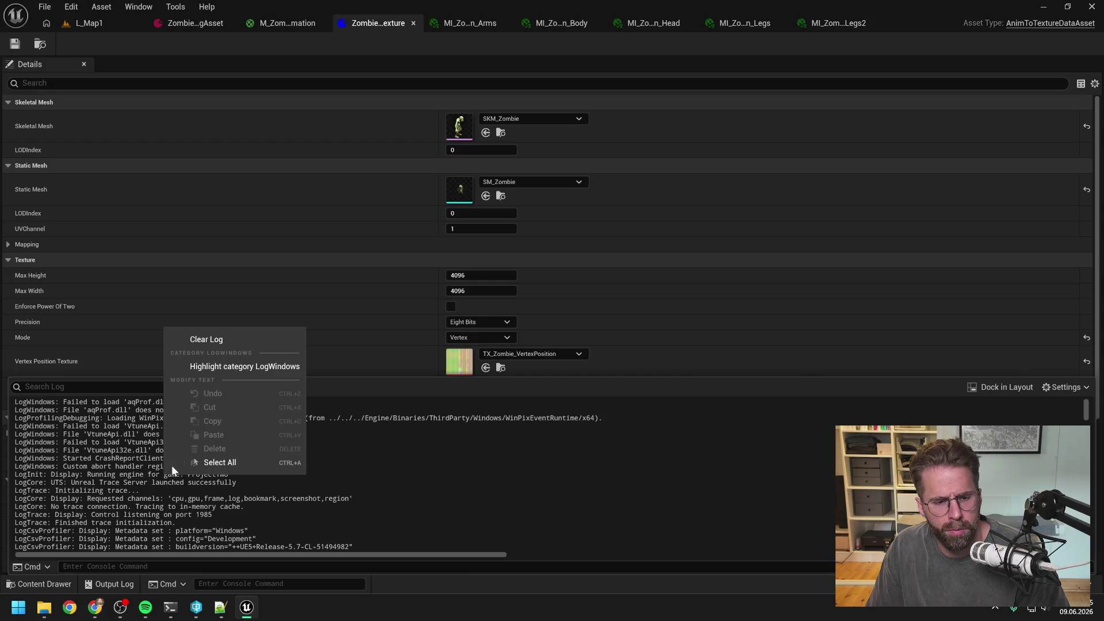
click(206, 339)
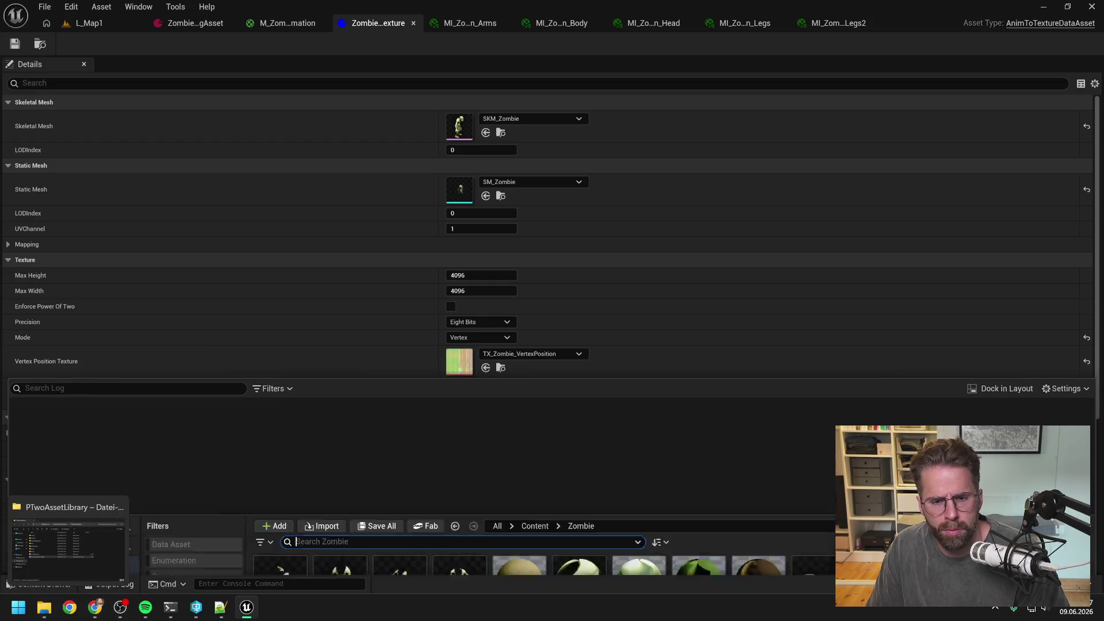
Run Animation To Texture on ZombieAnimToTexture, check the log results, and return to L_Map1
click(41, 584)
right_click(937, 437)
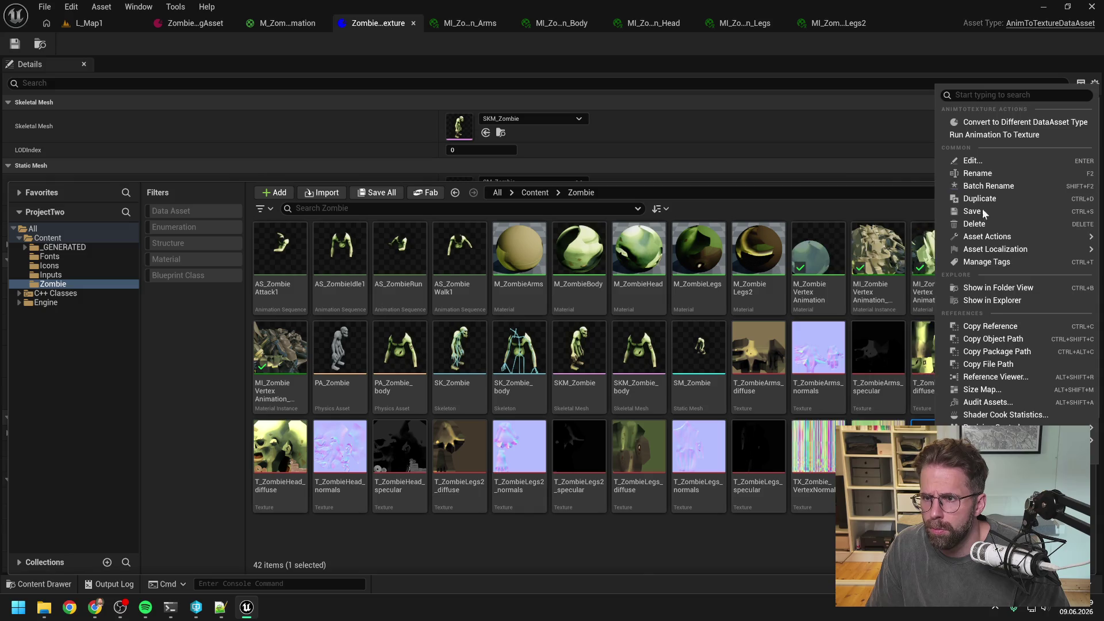
click(999, 136)
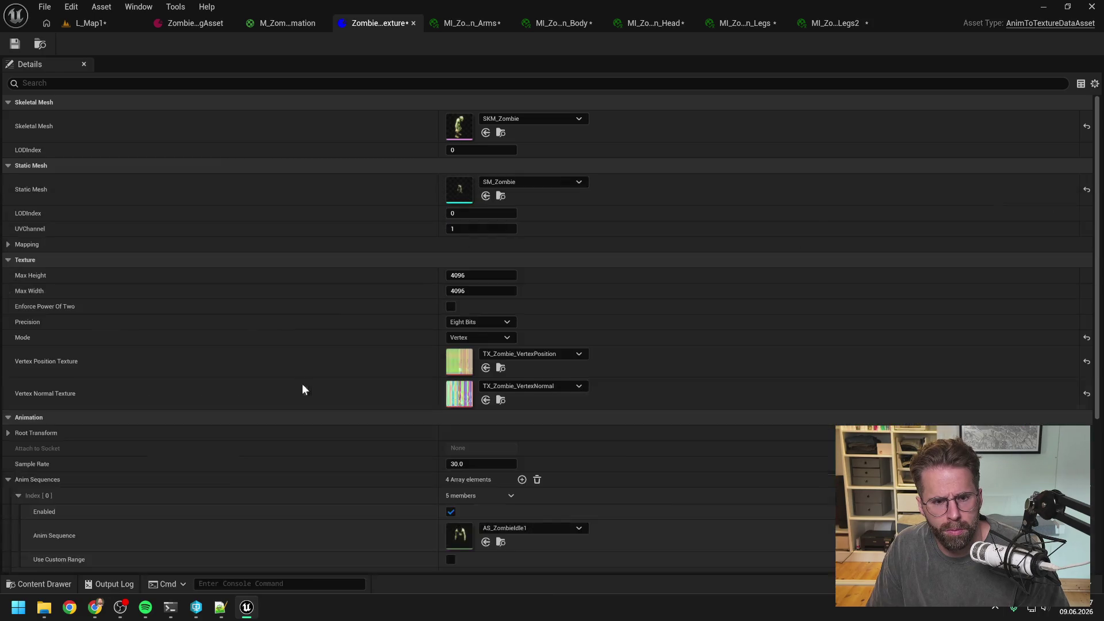
click(115, 584)
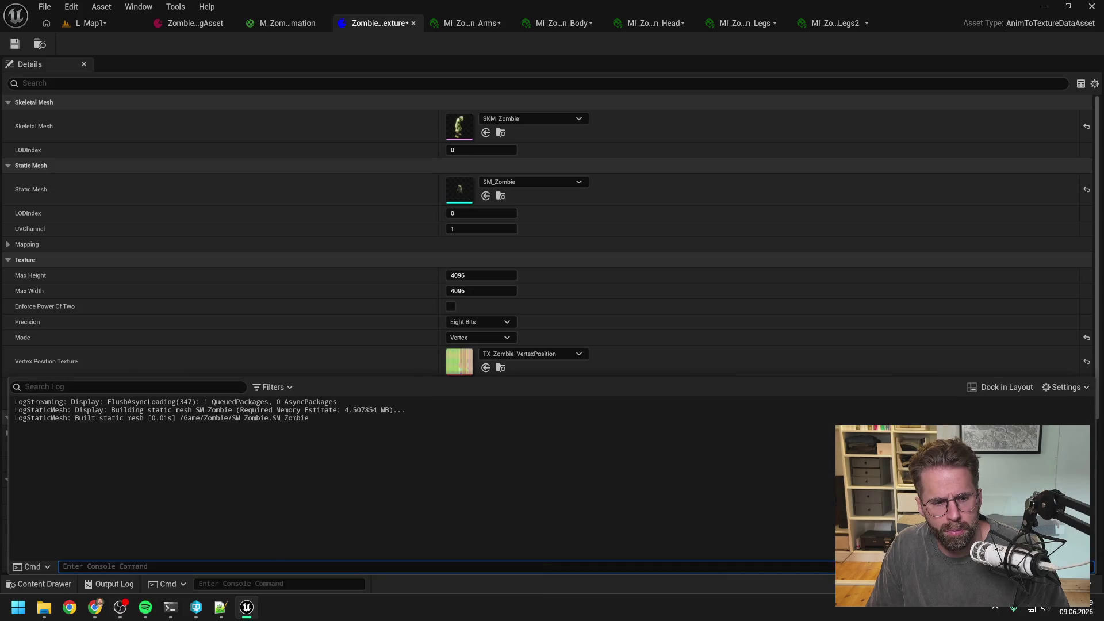
click(95, 21)
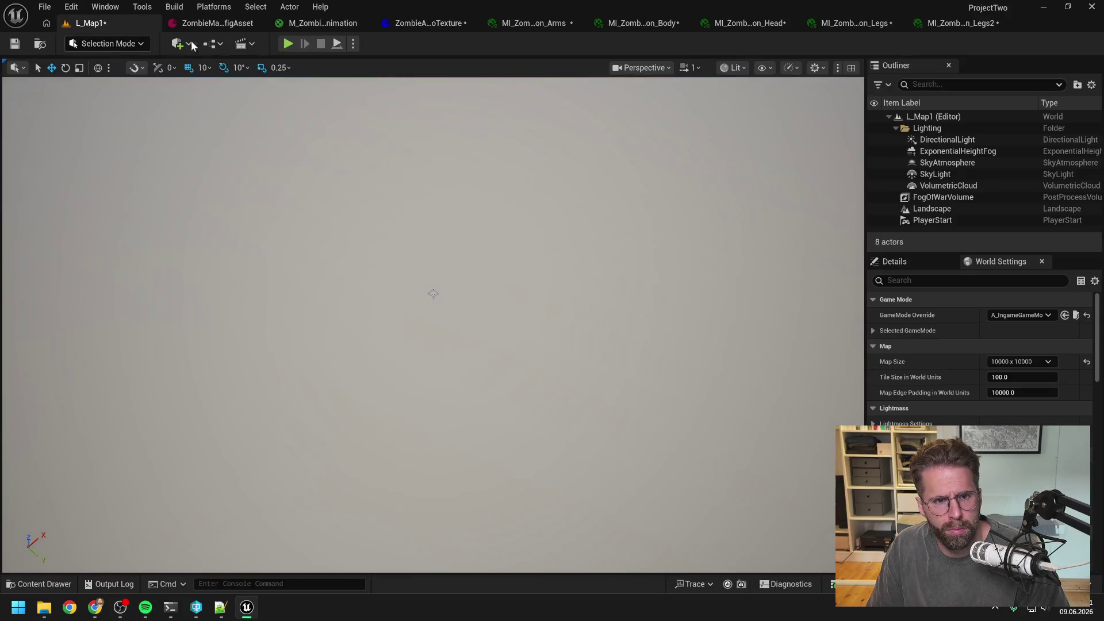
Check out and save the modified assets and start a play session of L_Map1
click(572, 431)
click(288, 43)
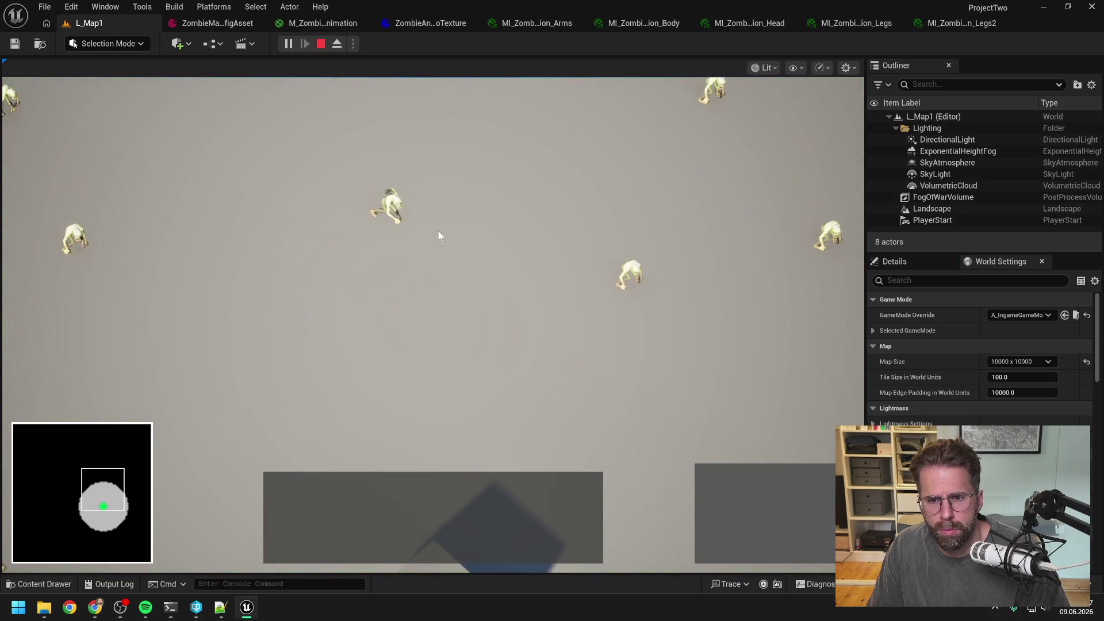
key(a)
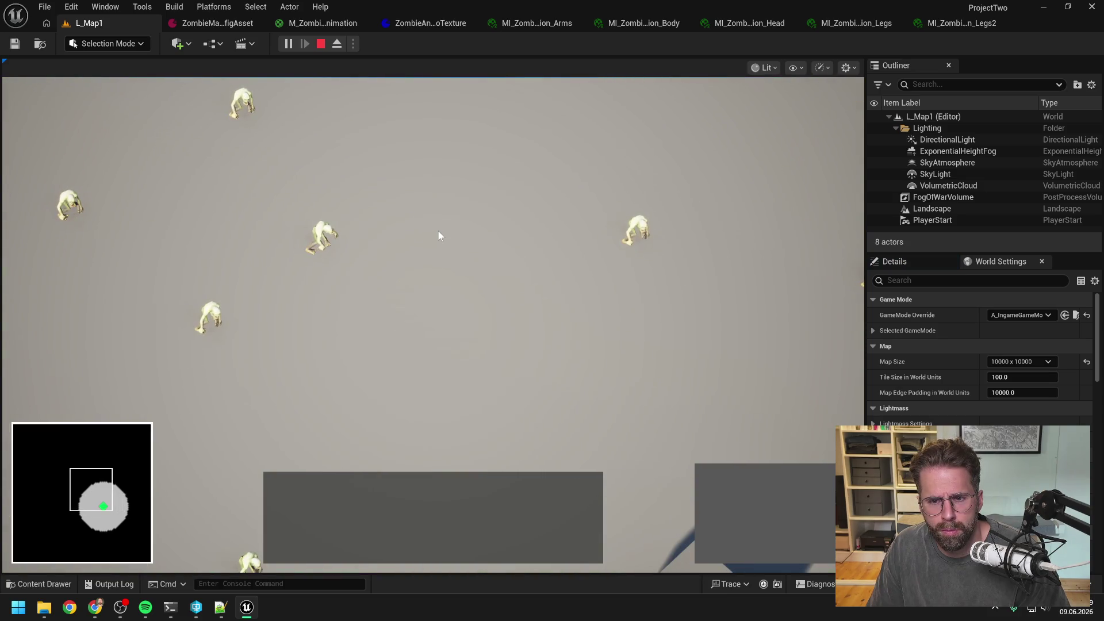
scroll(480, 267, up, 5)
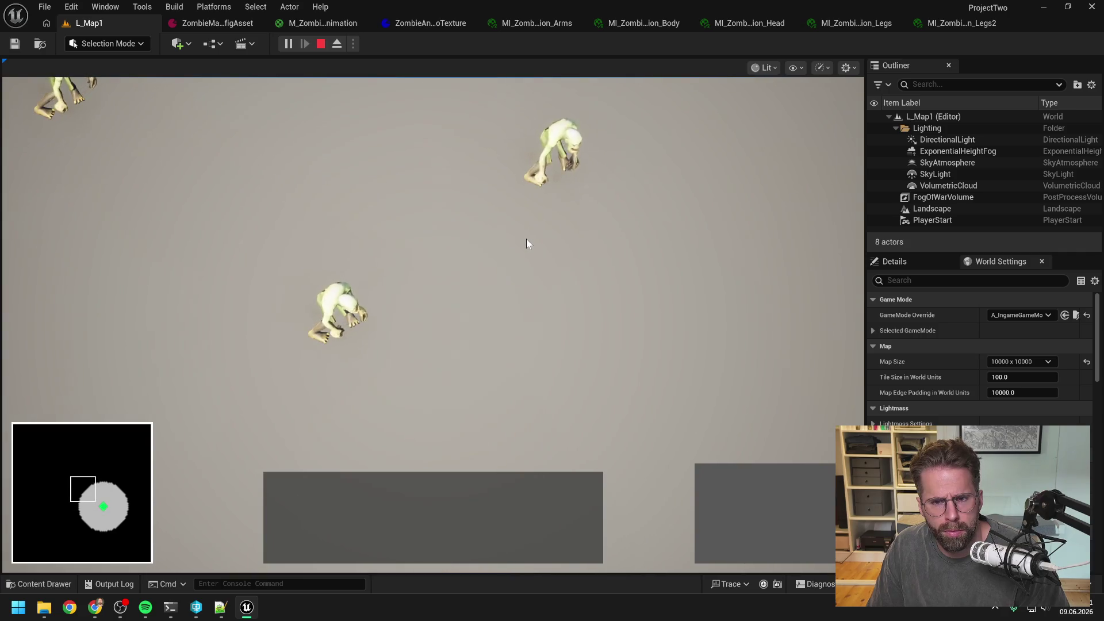
Pan and zoom the game camera over the walking zombies and select the Main Hall building
key(d)
key(w)
key(s)
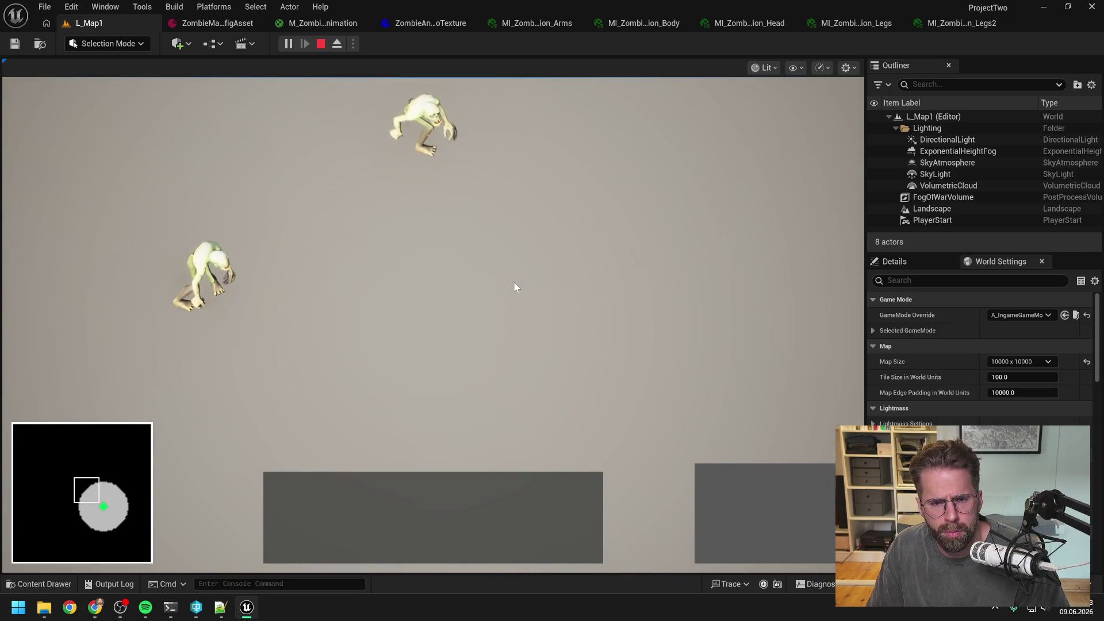
key(w)
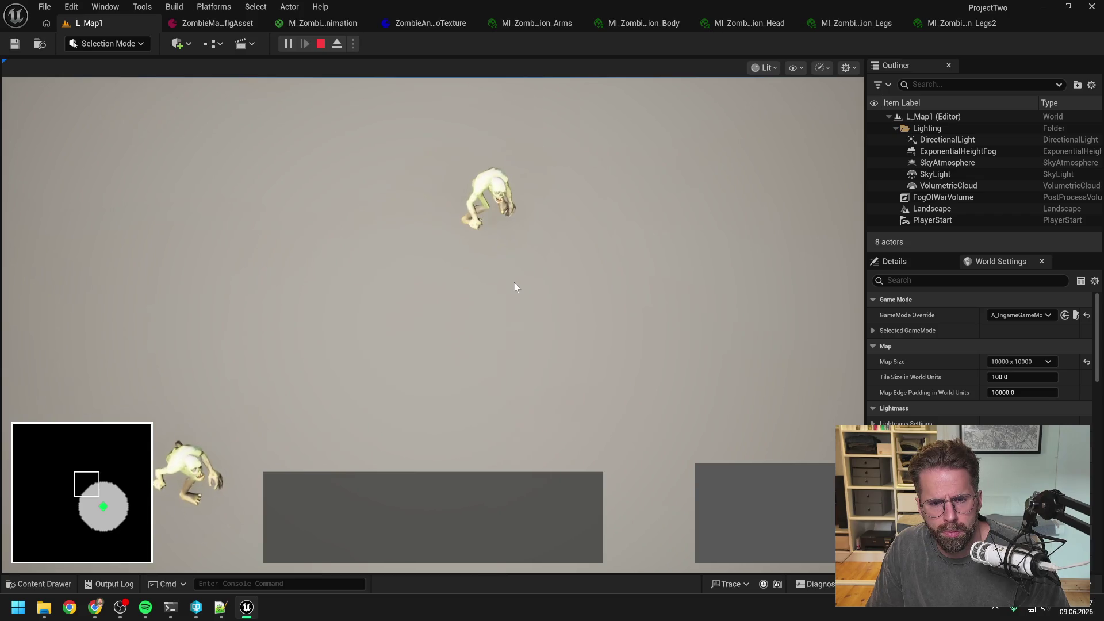
key(w)
key(d)
key(s)
key(w)
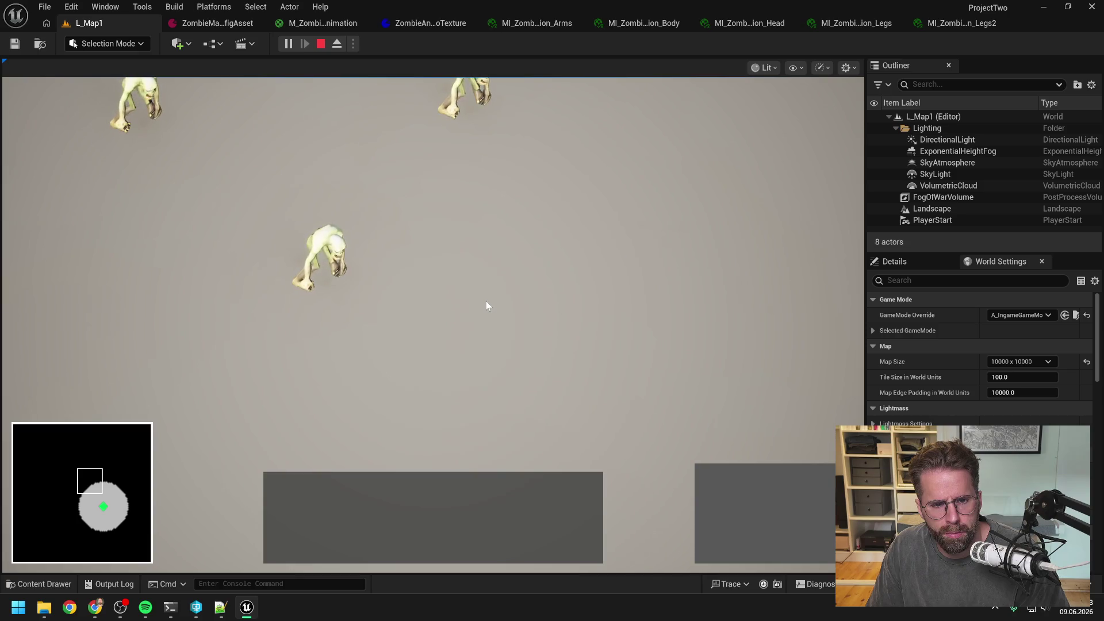
key(a)
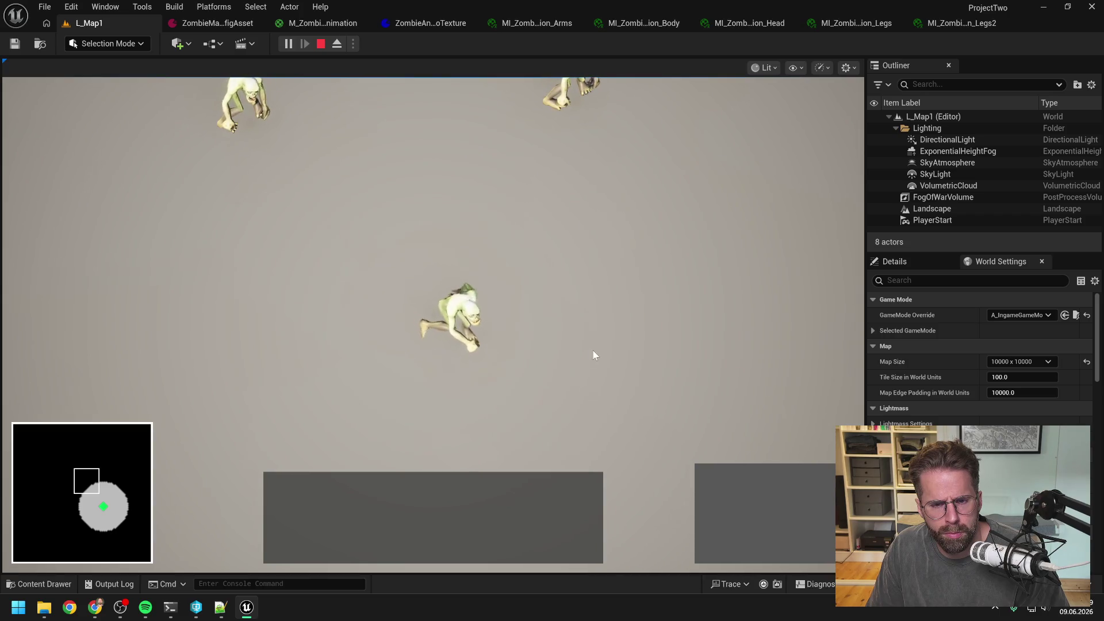
key(s)
scroll(595, 347, down, 3)
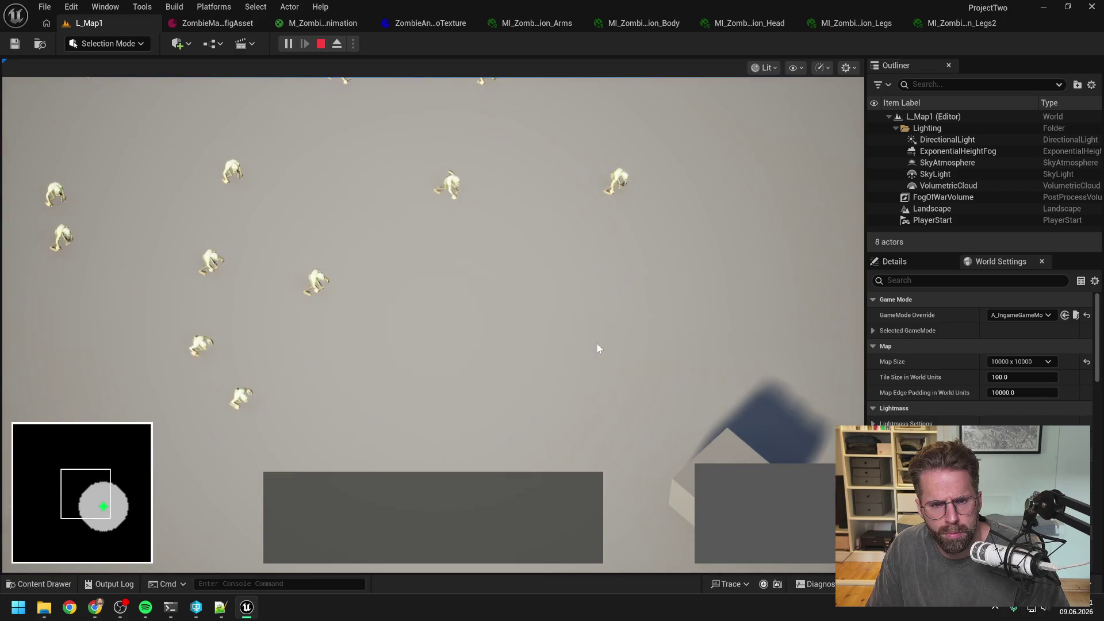
click(610, 451)
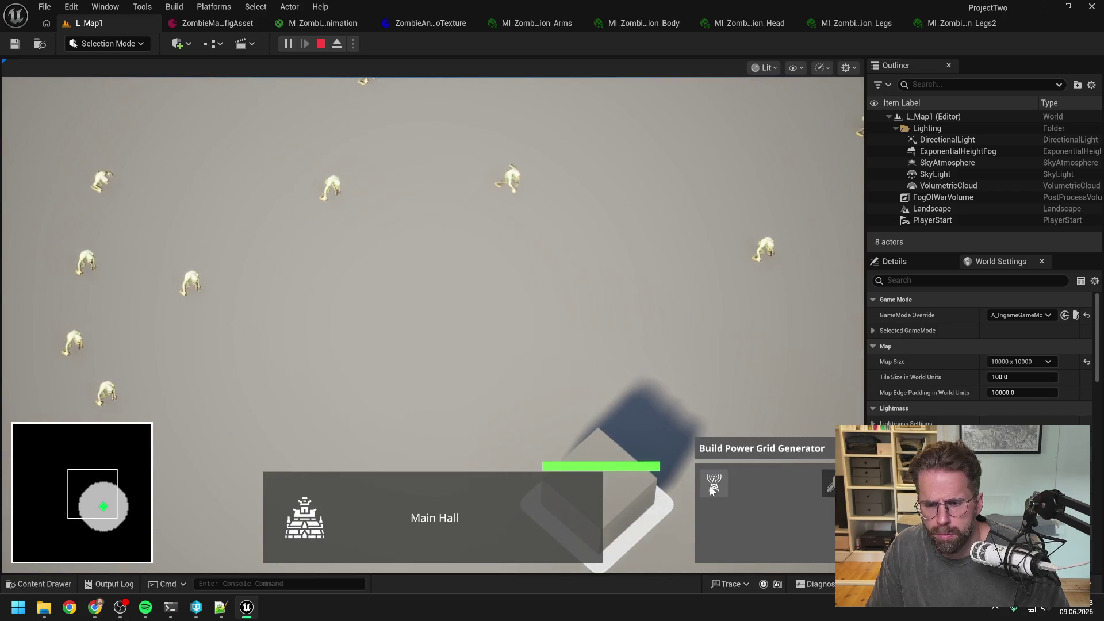
Place a Power Grid Generator on a tile, cancelling the first placement and choosing another tile
click(712, 488)
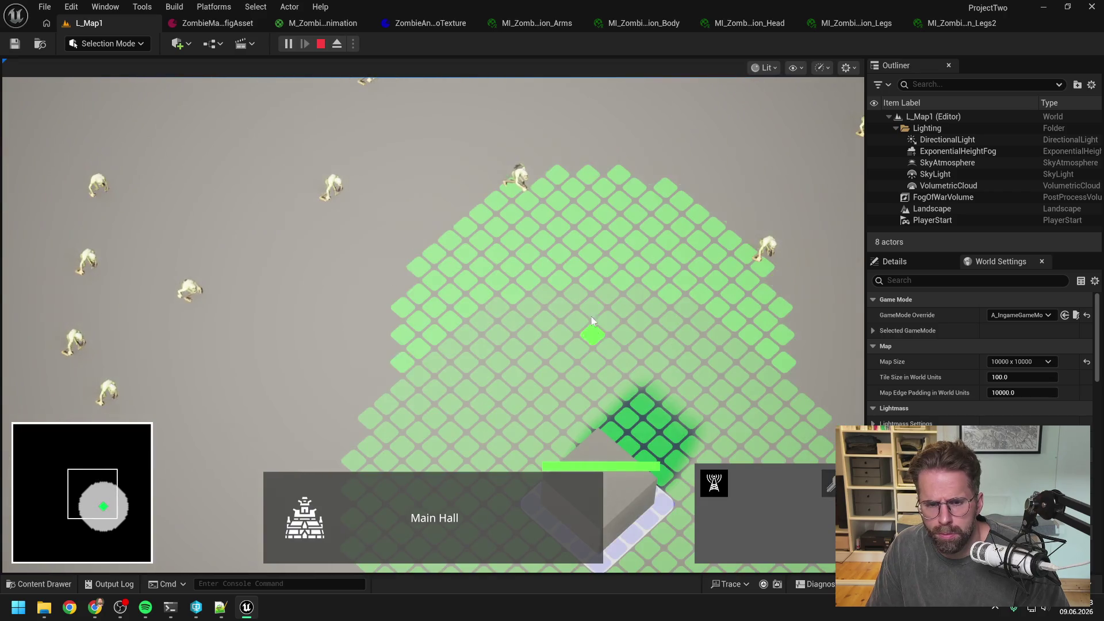
scroll(595, 347, up, 2)
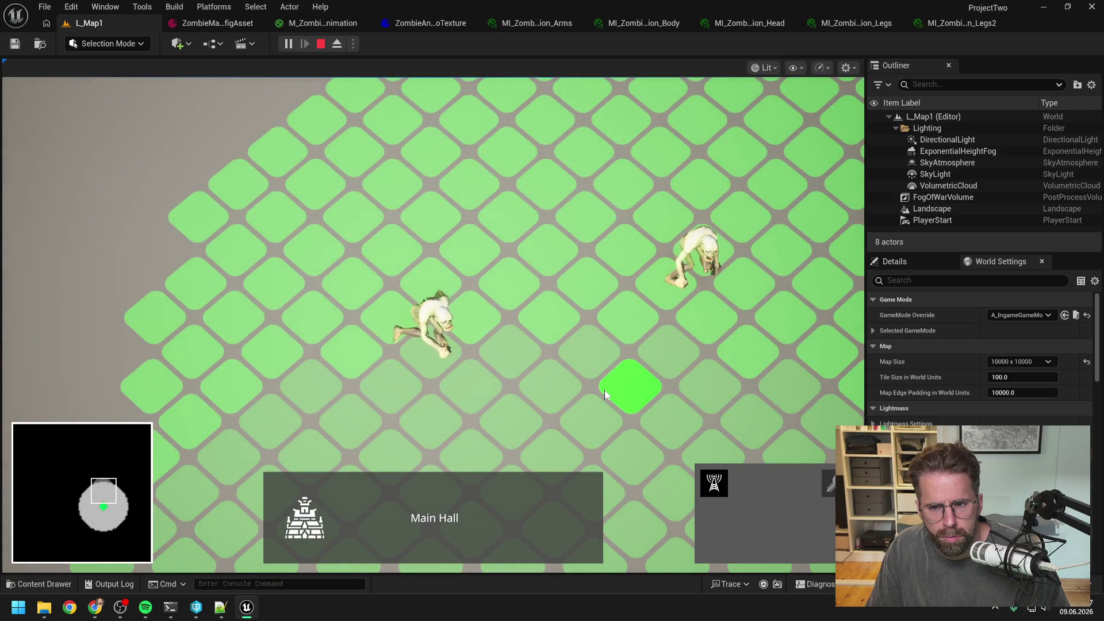
key(s)
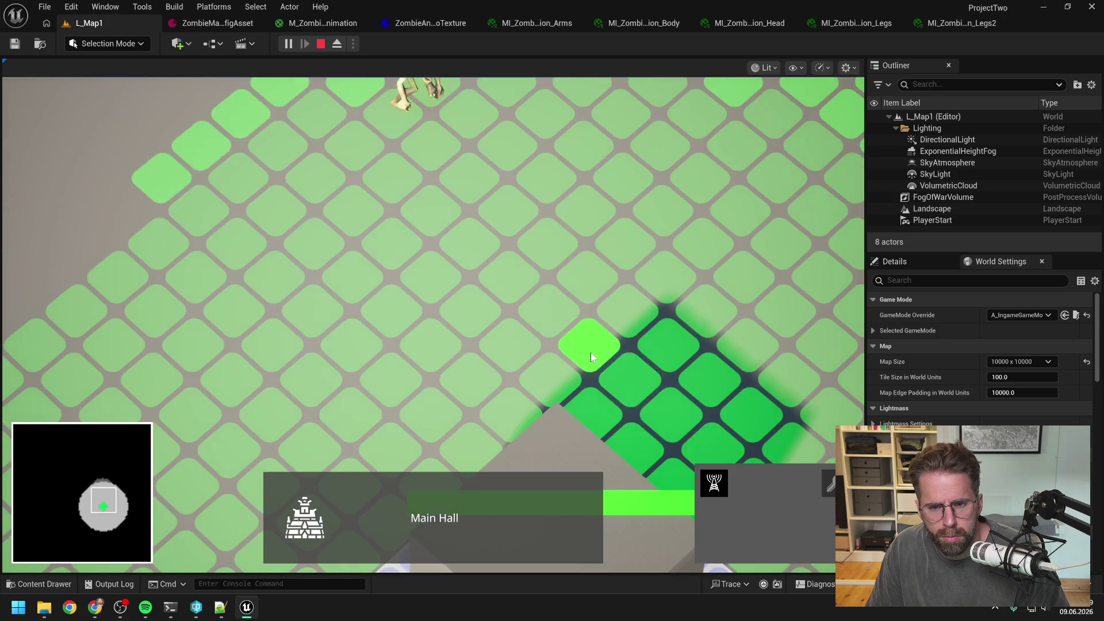
scroll(591, 357, down, 3)
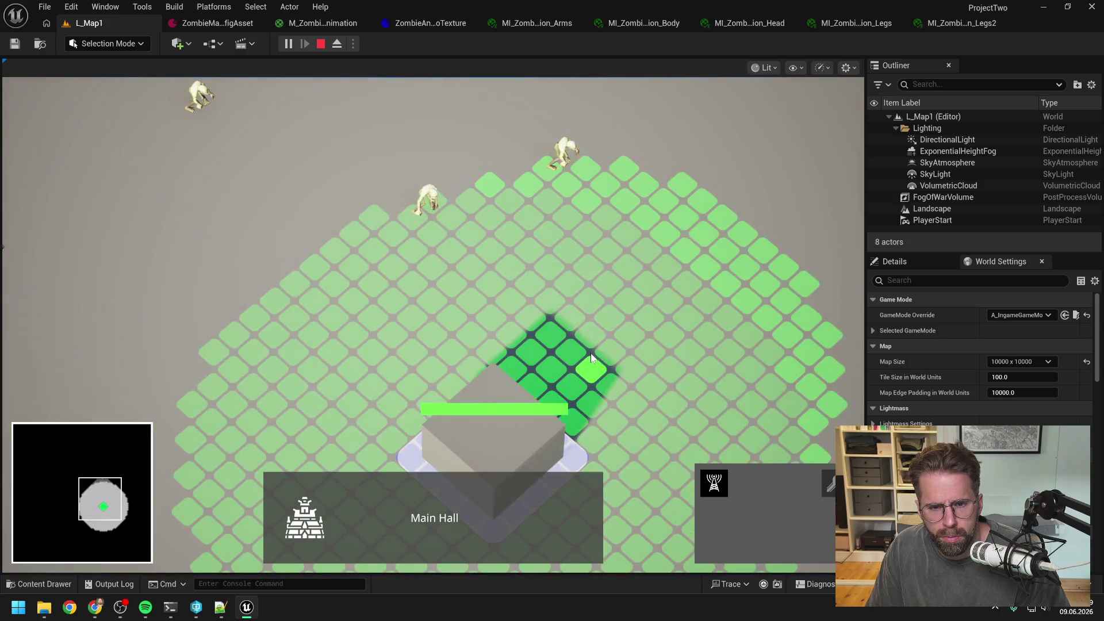
key(d)
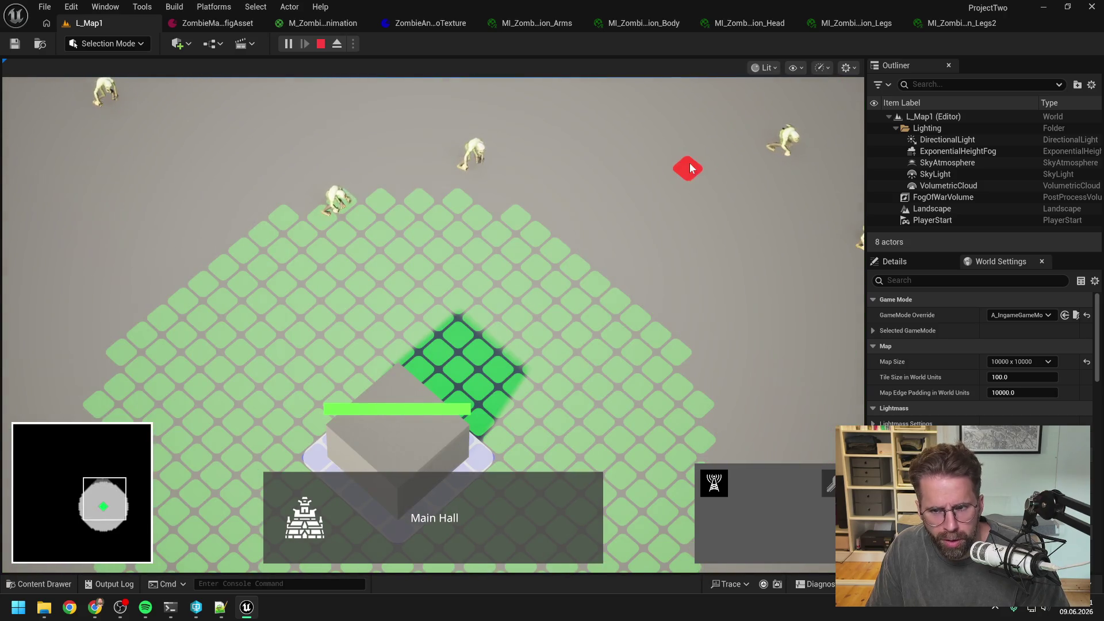
key(d)
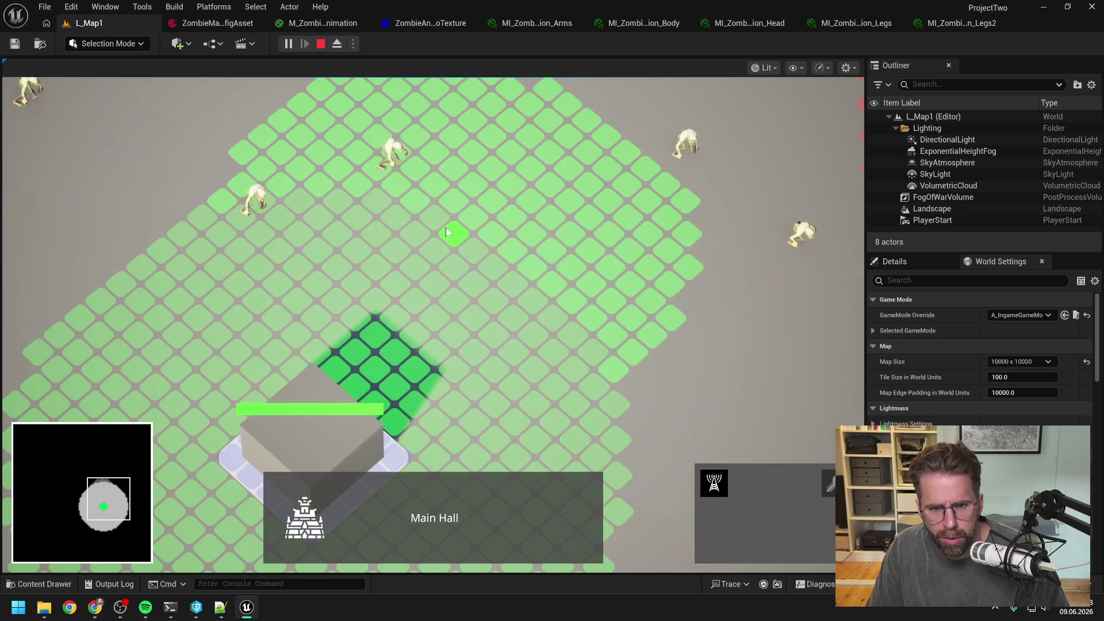
click(446, 230)
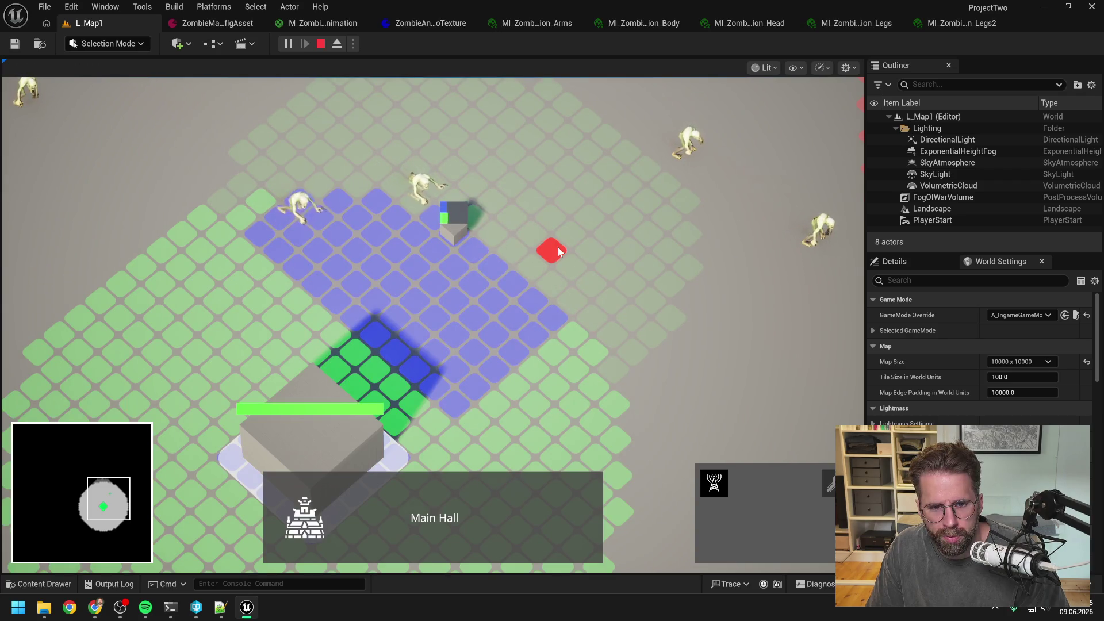
right_click(558, 251)
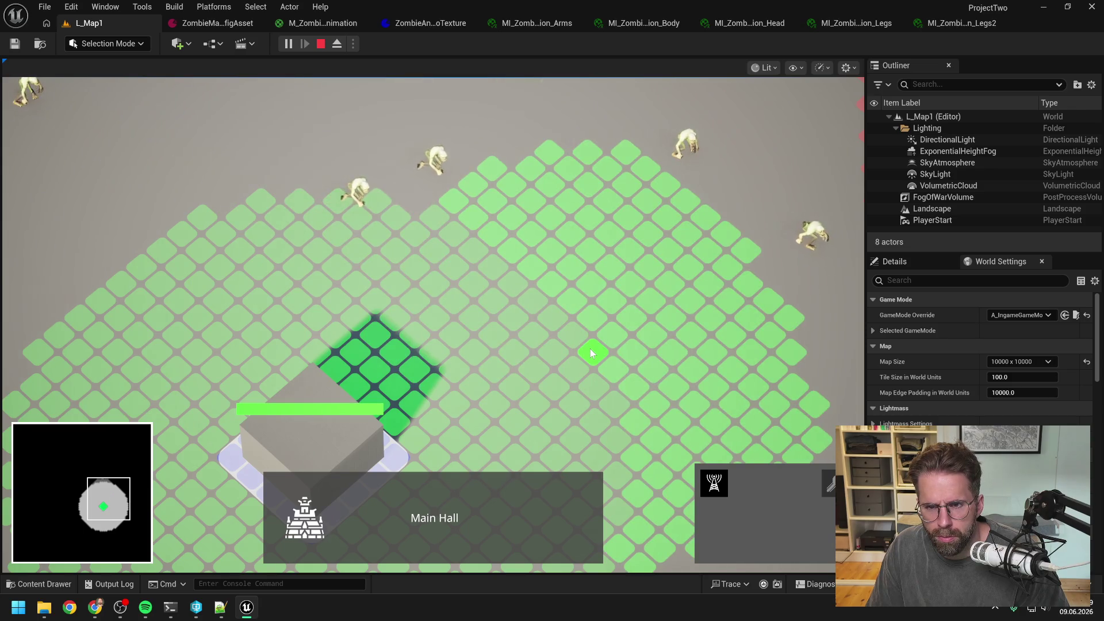
click(590, 349)
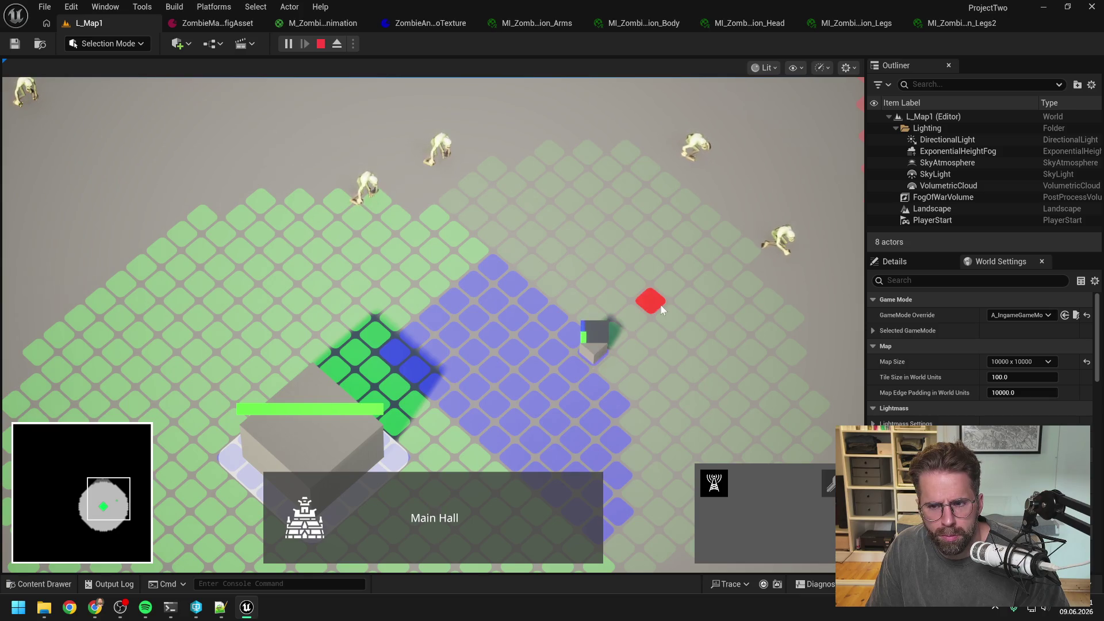
Select a cube unit to show its range and move it to a nearby tile
key(d)
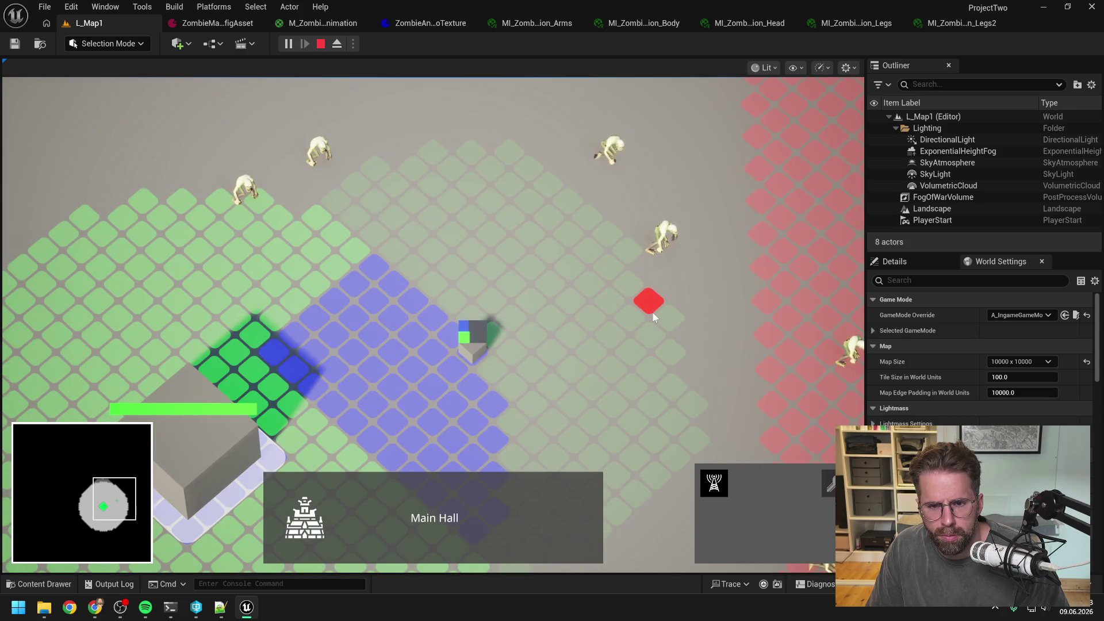
key(a)
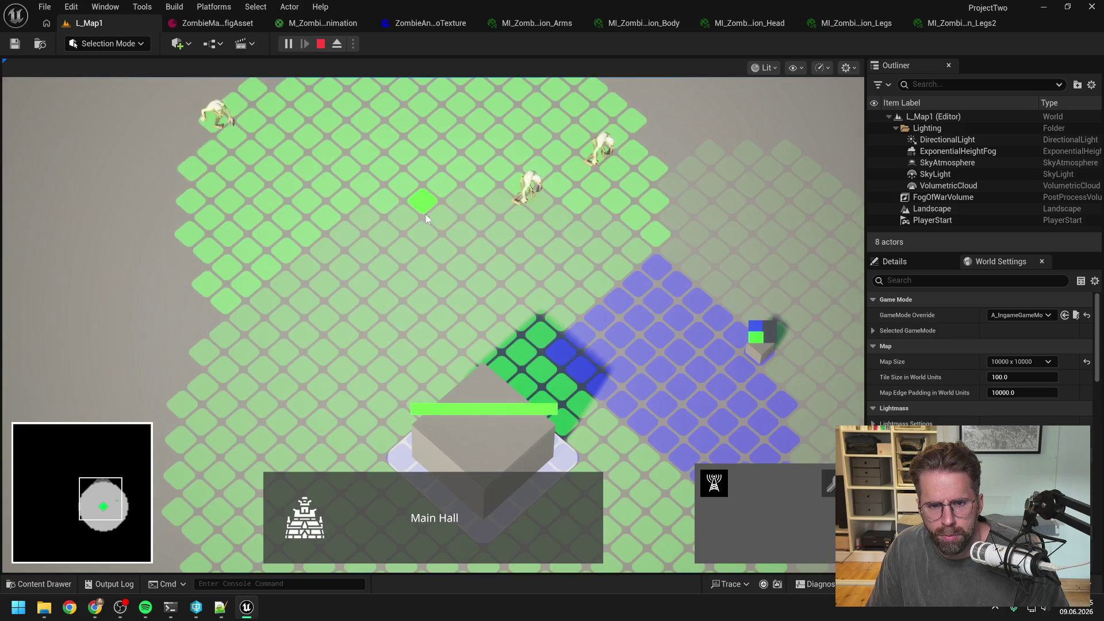
click(426, 215)
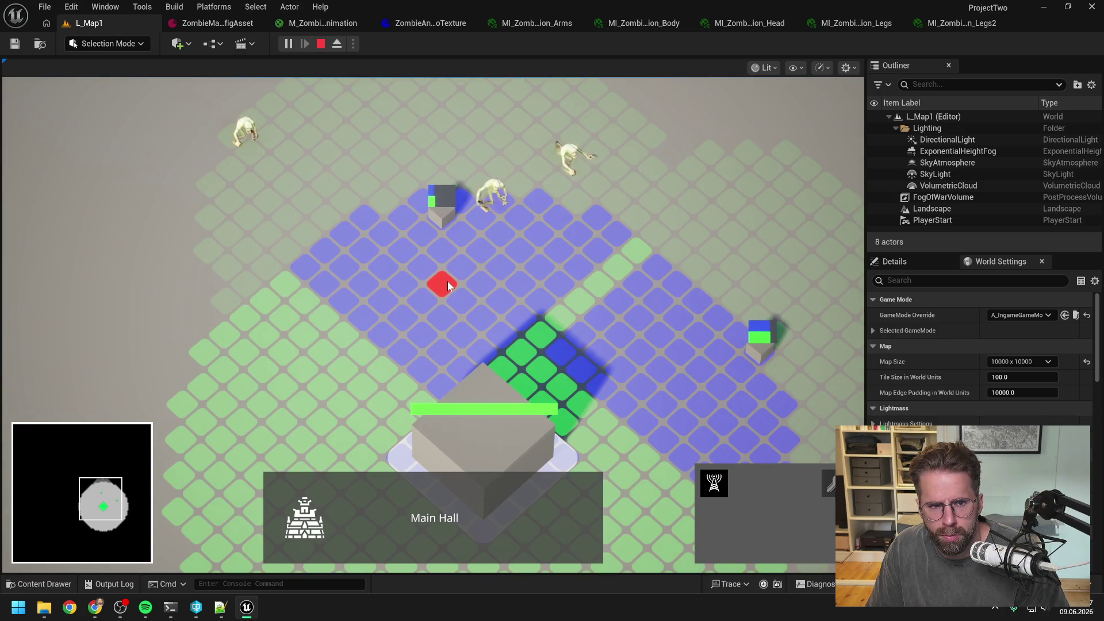
key(a)
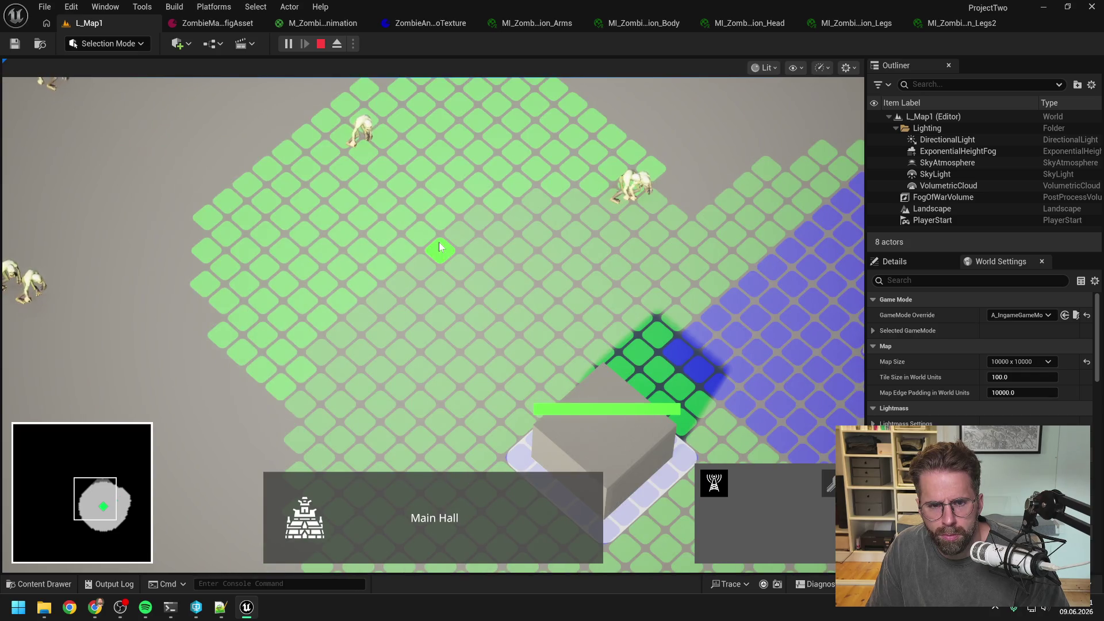
click(439, 242)
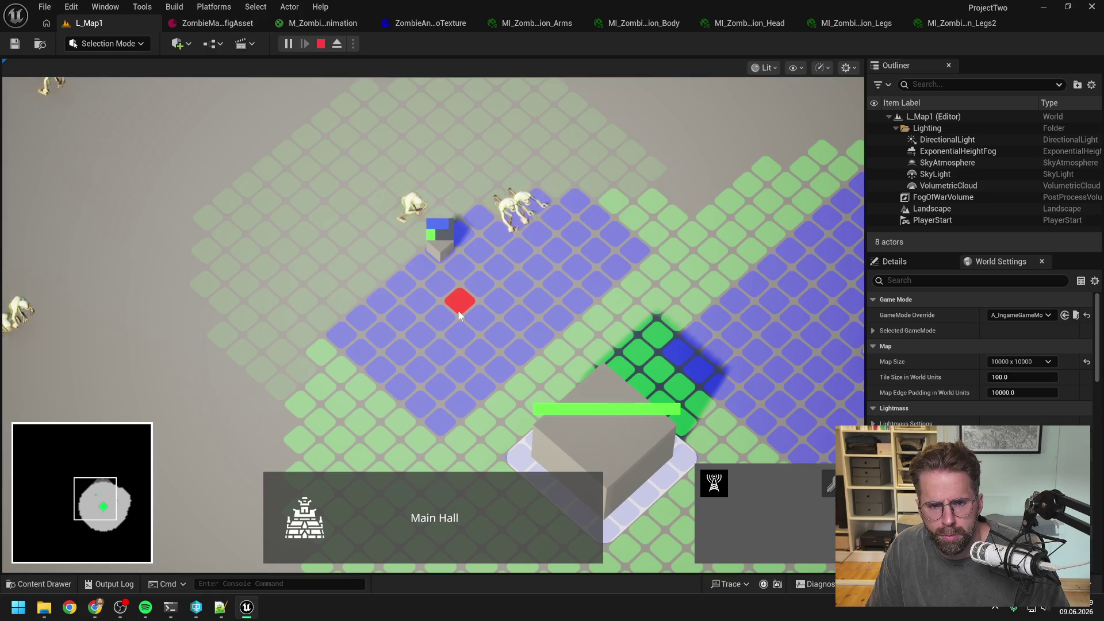
click(458, 310)
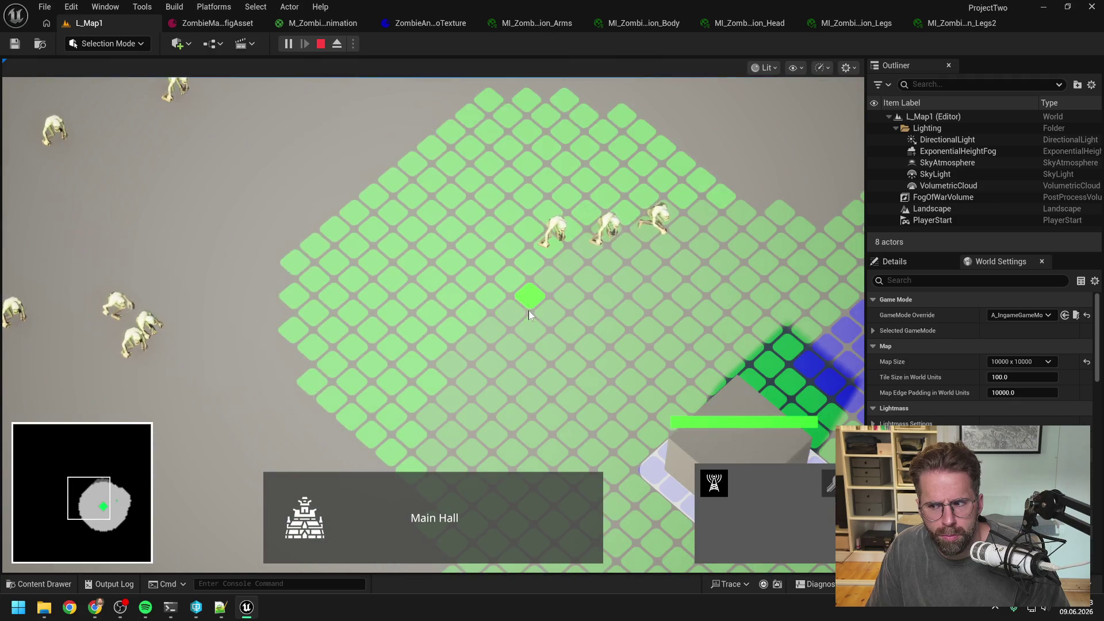
scroll(526, 311, down, 1)
Select several cube units near the Main Hall and send one to another tile until defeat
click(509, 301)
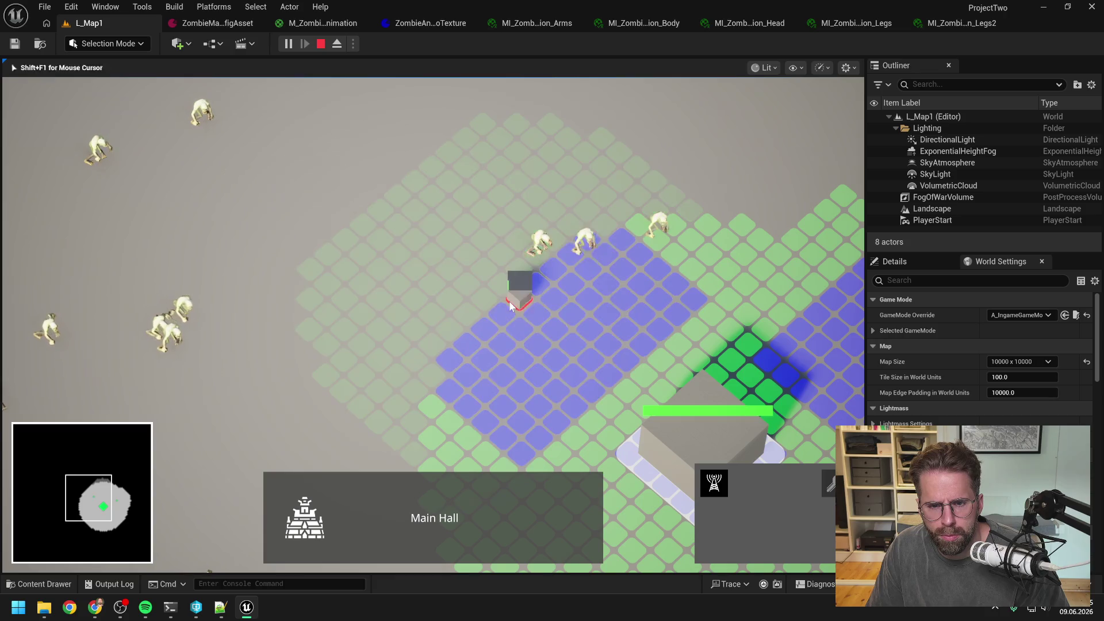
scroll(560, 330, up, 3)
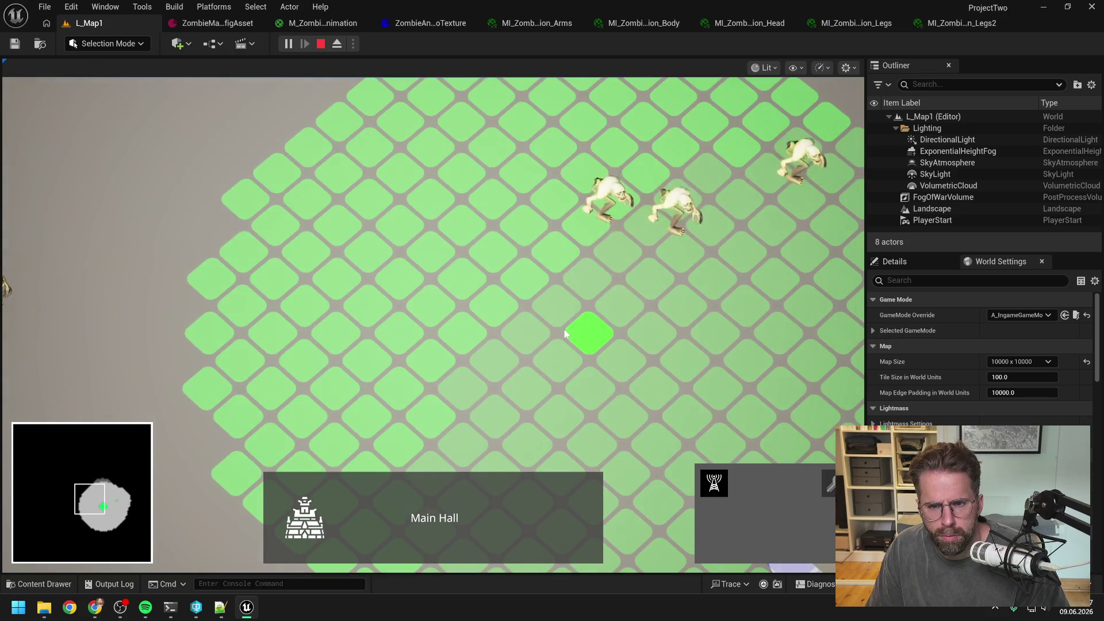
scroll(564, 329, down, 3)
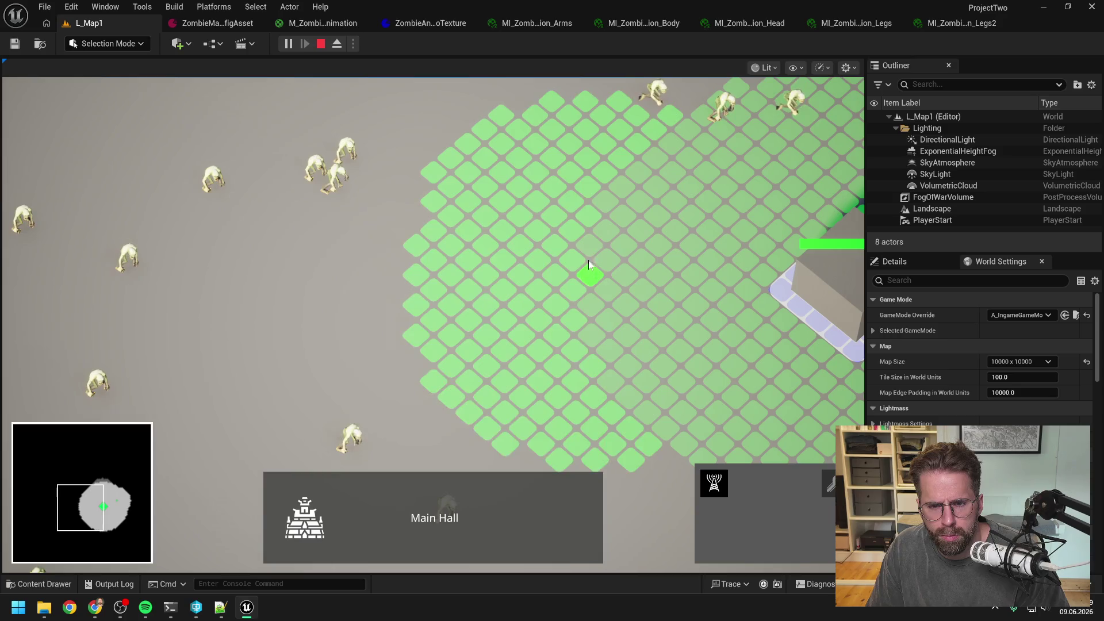
click(589, 250)
scroll(584, 292, up, 3)
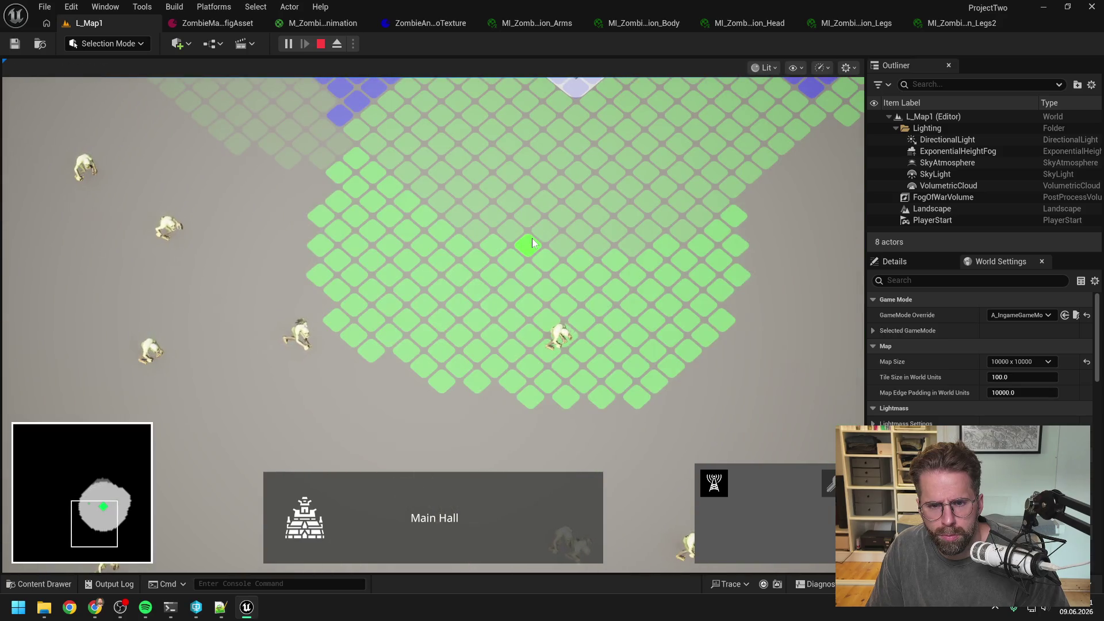
click(532, 238)
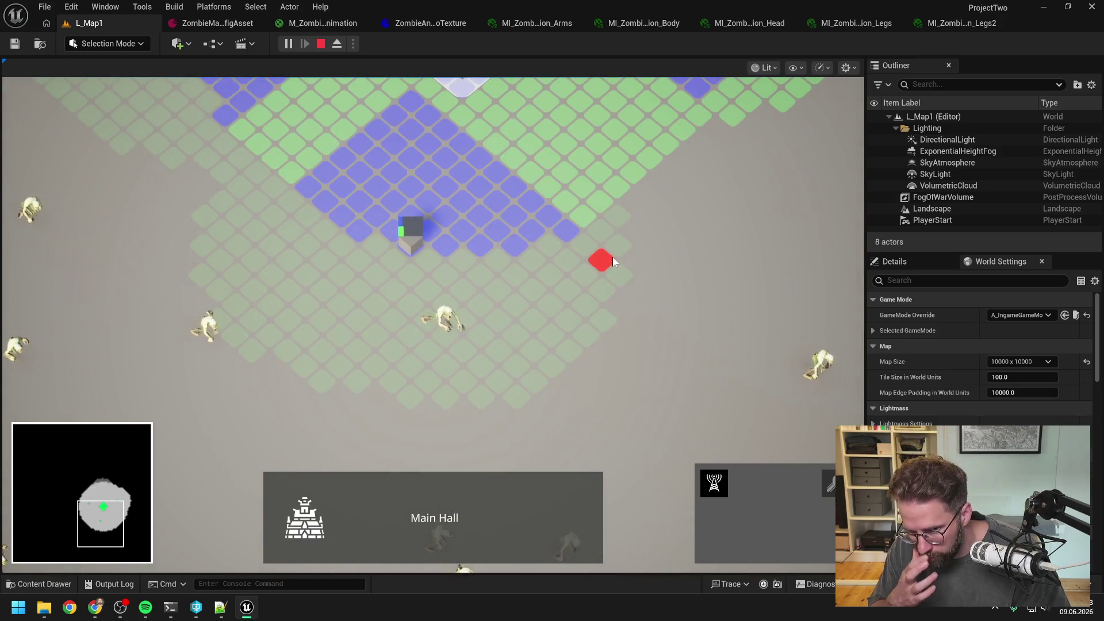
key(d)
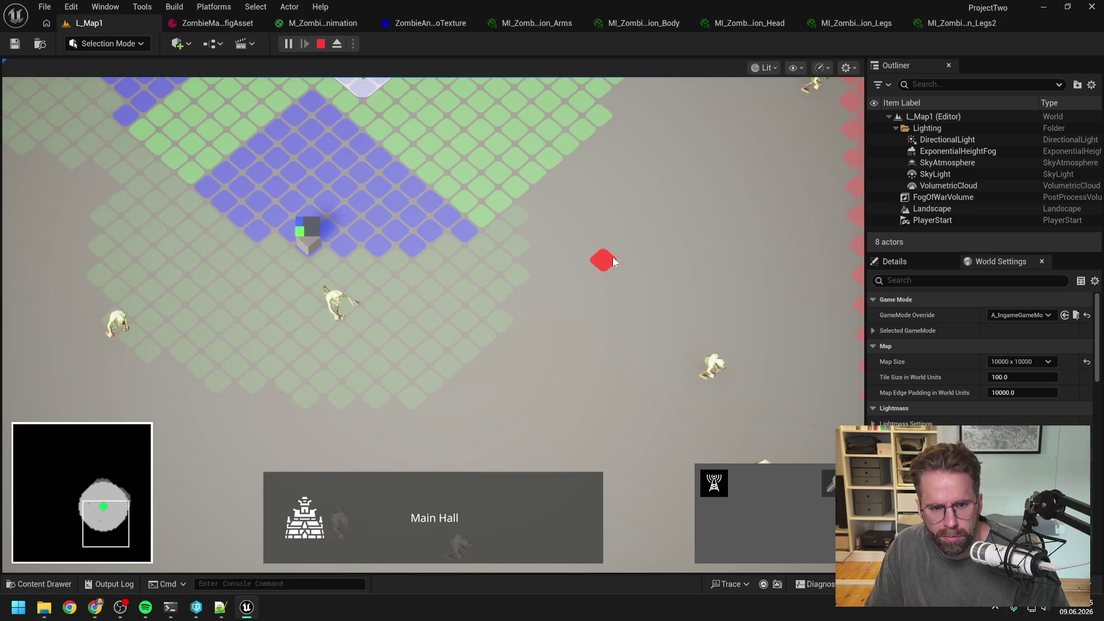
key(w)
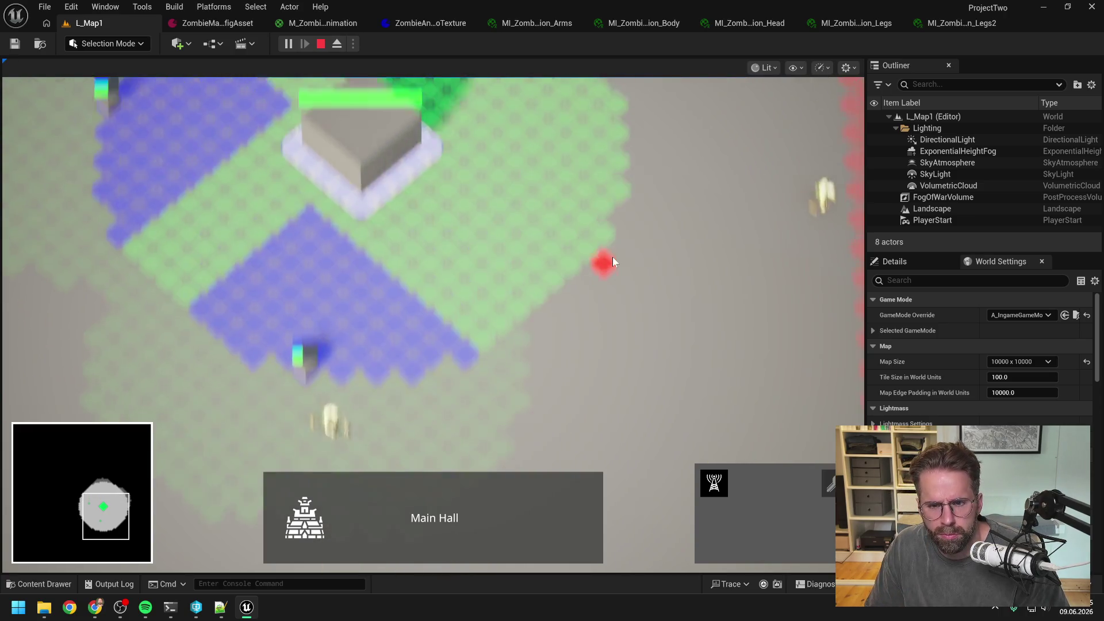
click(606, 246)
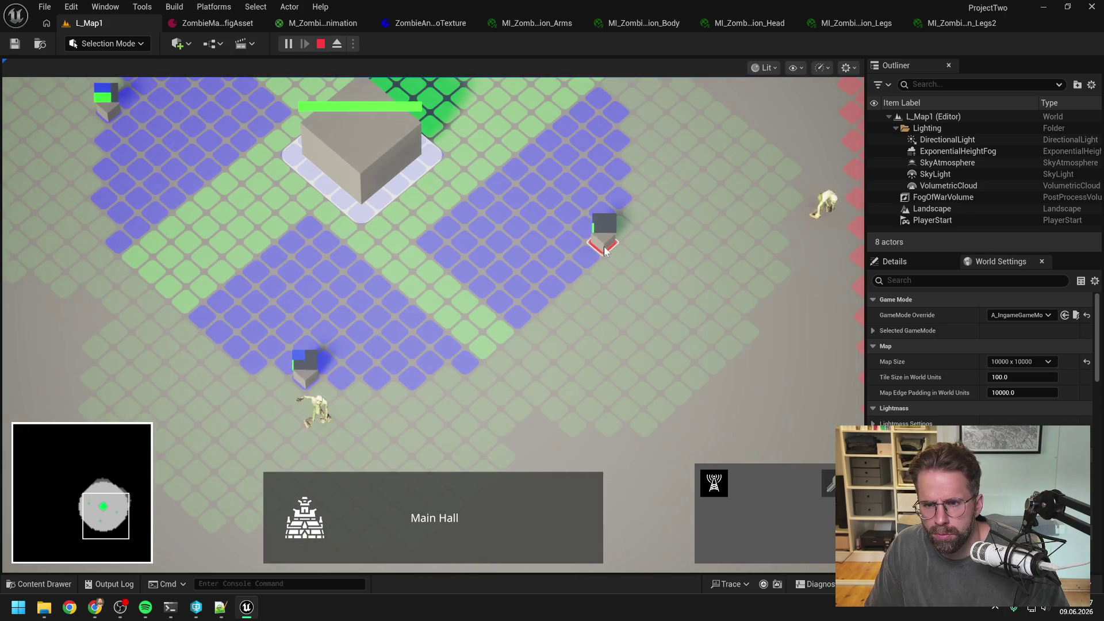
key(w)
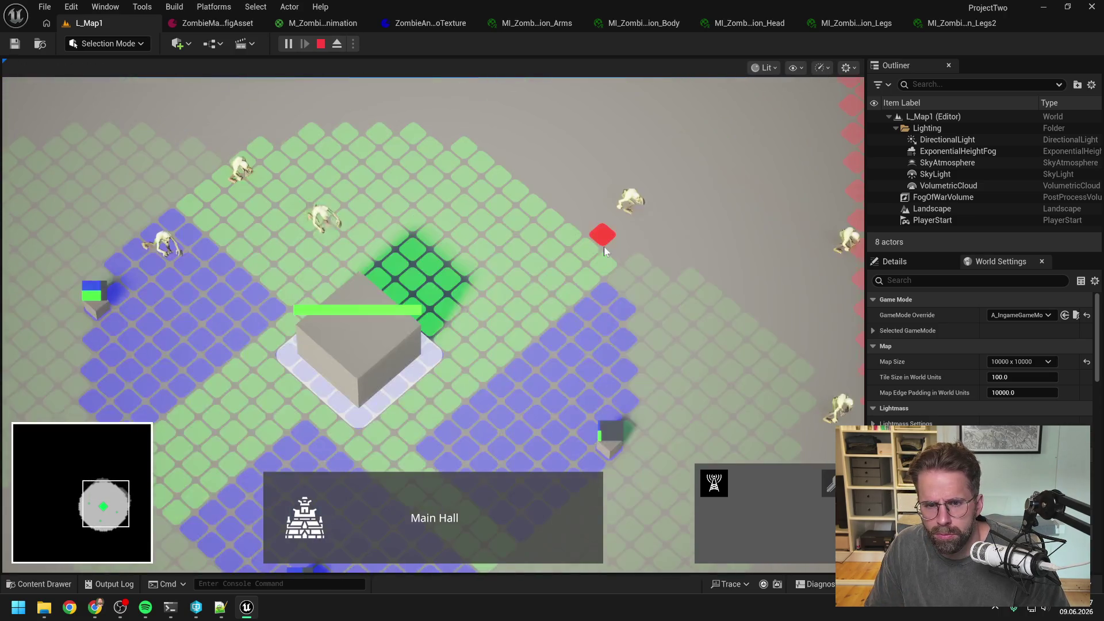
click(603, 247)
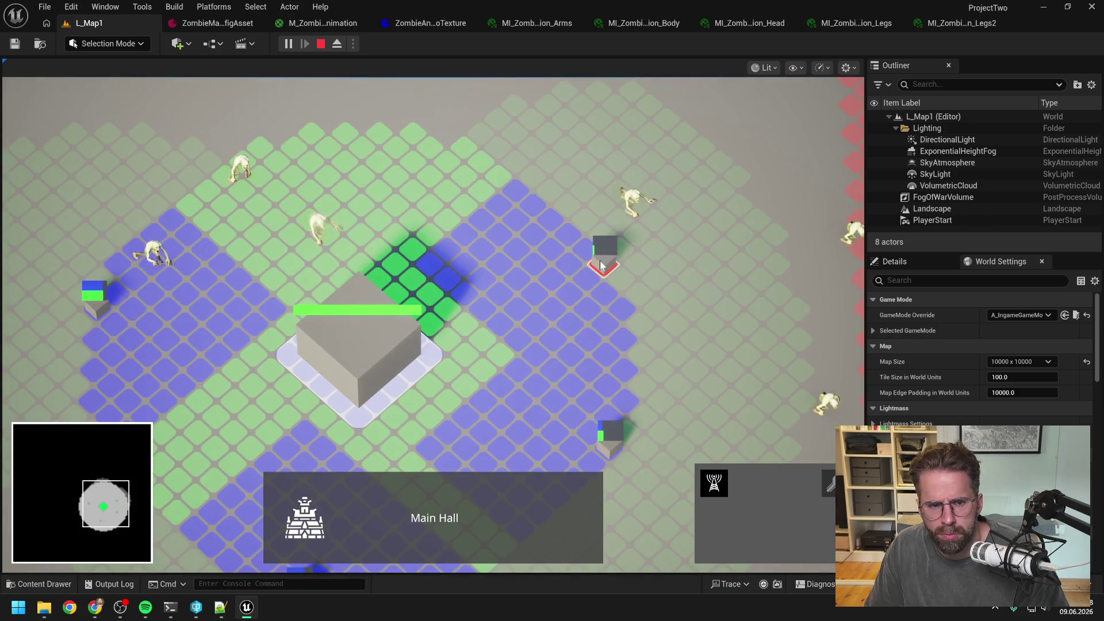
click(506, 235)
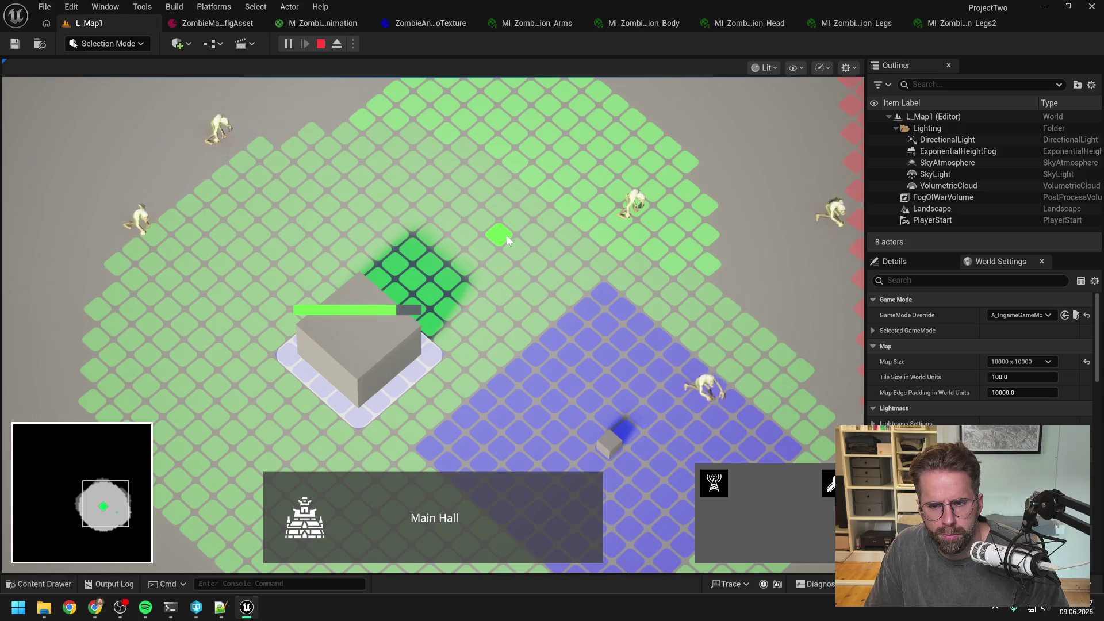
key(a)
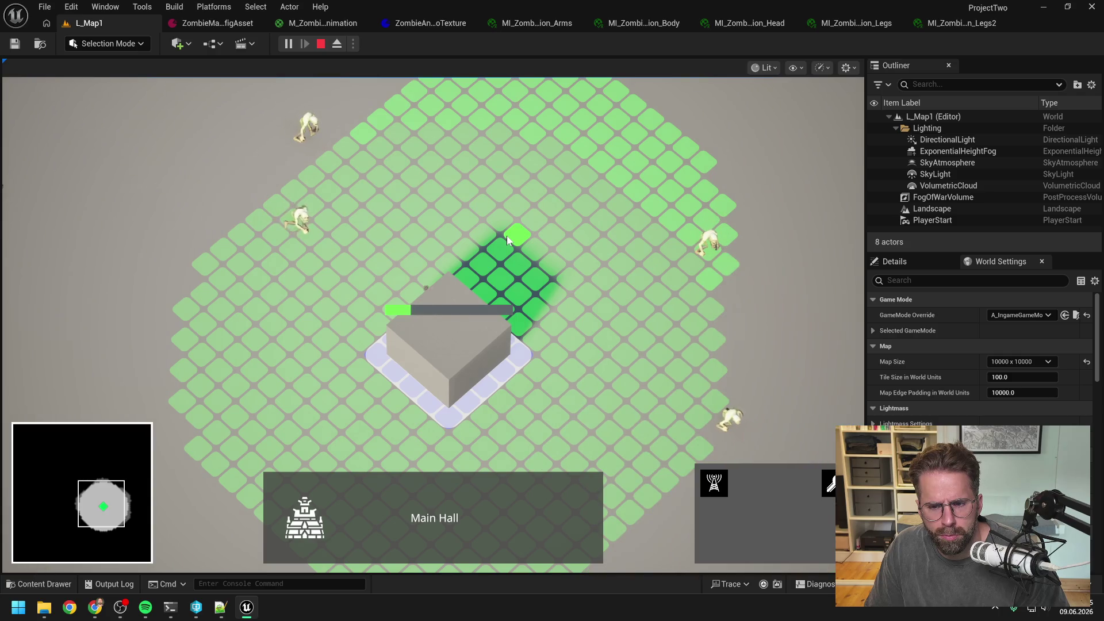
key(w)
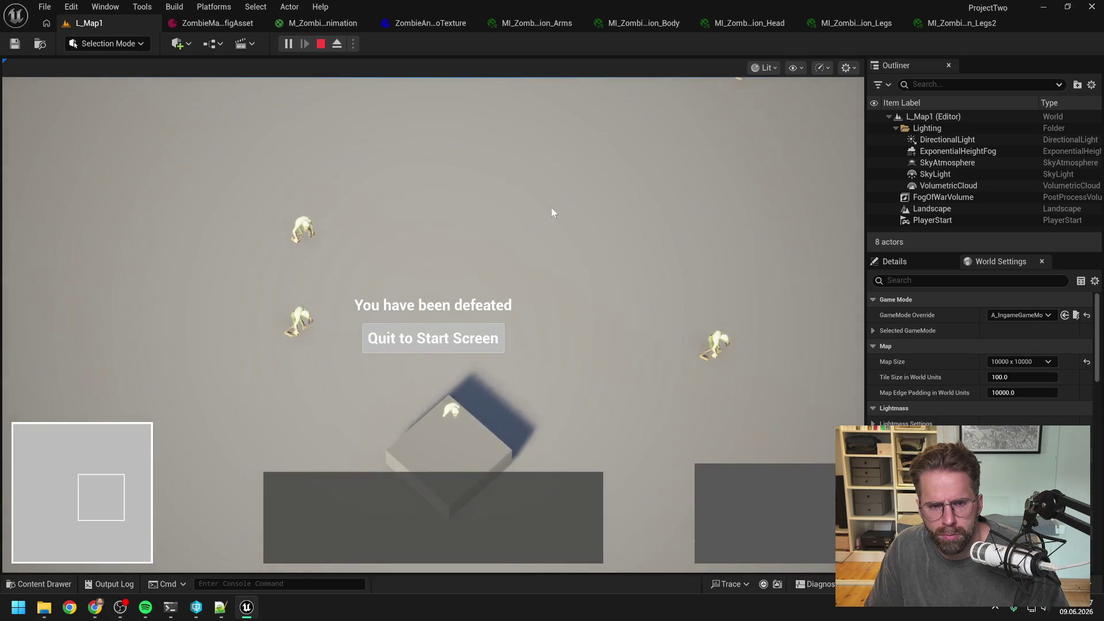
Stop the defeated play session, read the Claude Code terminal, then start a fresh L_Map1 play session
click(463, 335)
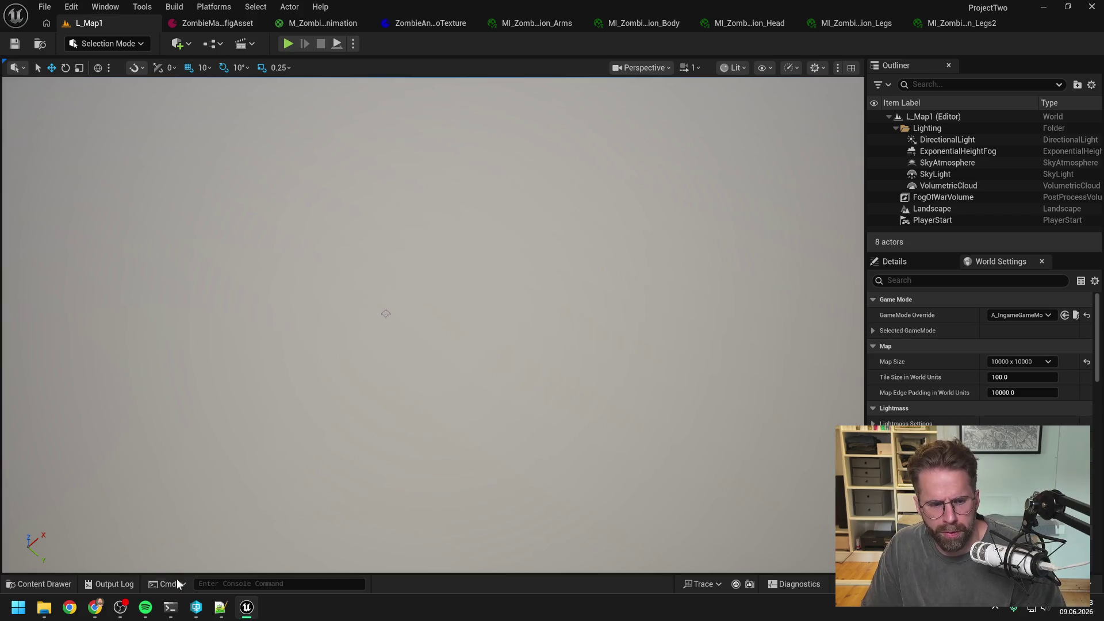
click(170, 607)
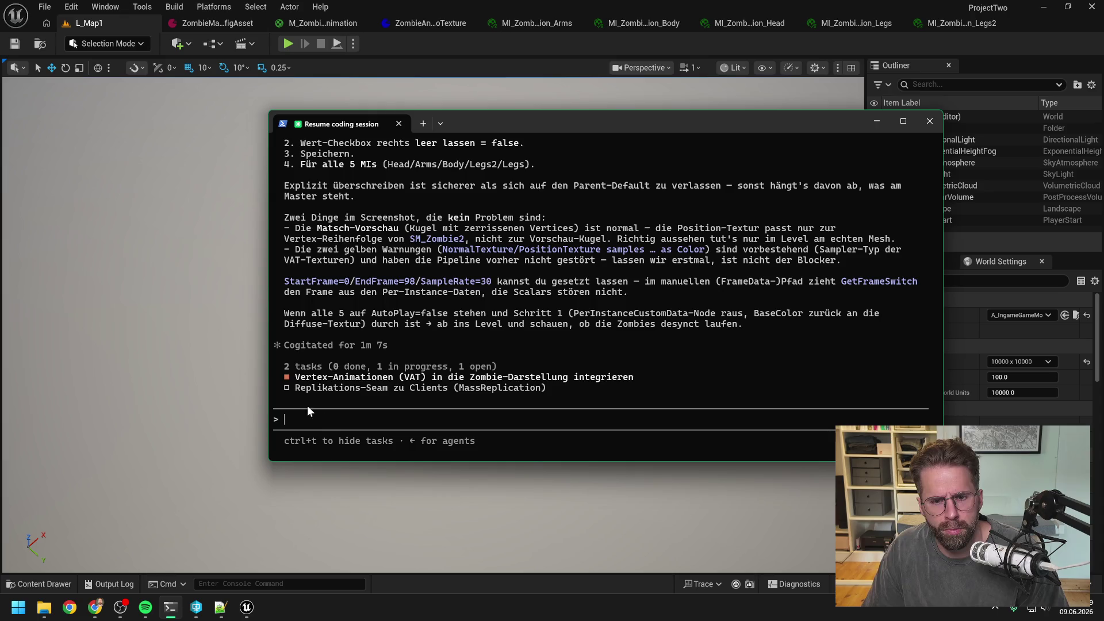
click(288, 44)
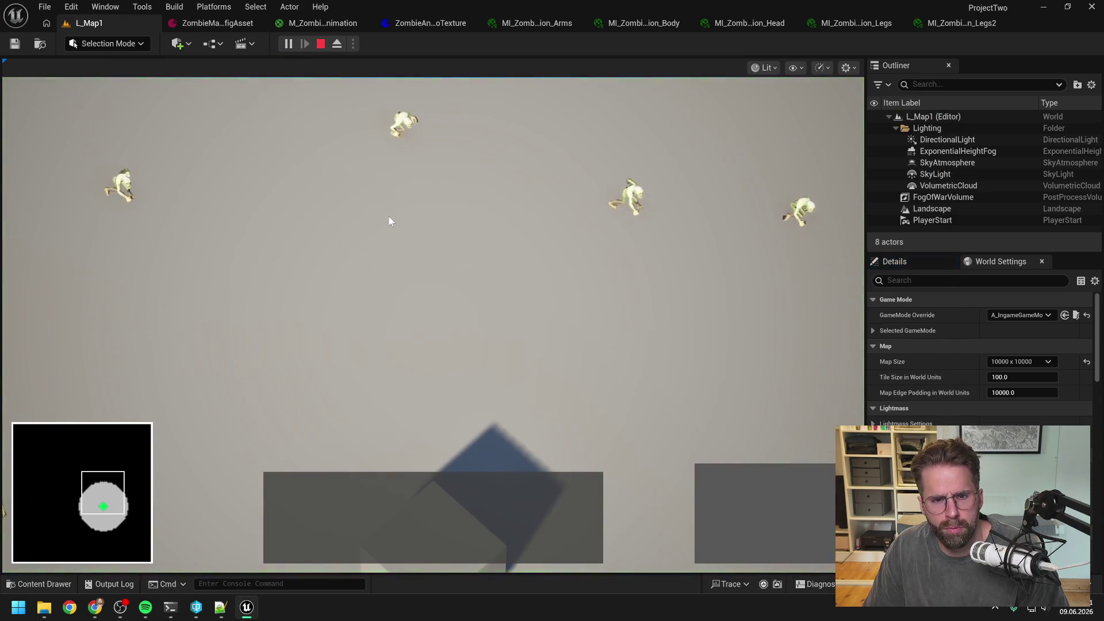
Zoom out and pan across the zombie crowd, then end the play session with Esc
scroll(388, 219, down, 2)
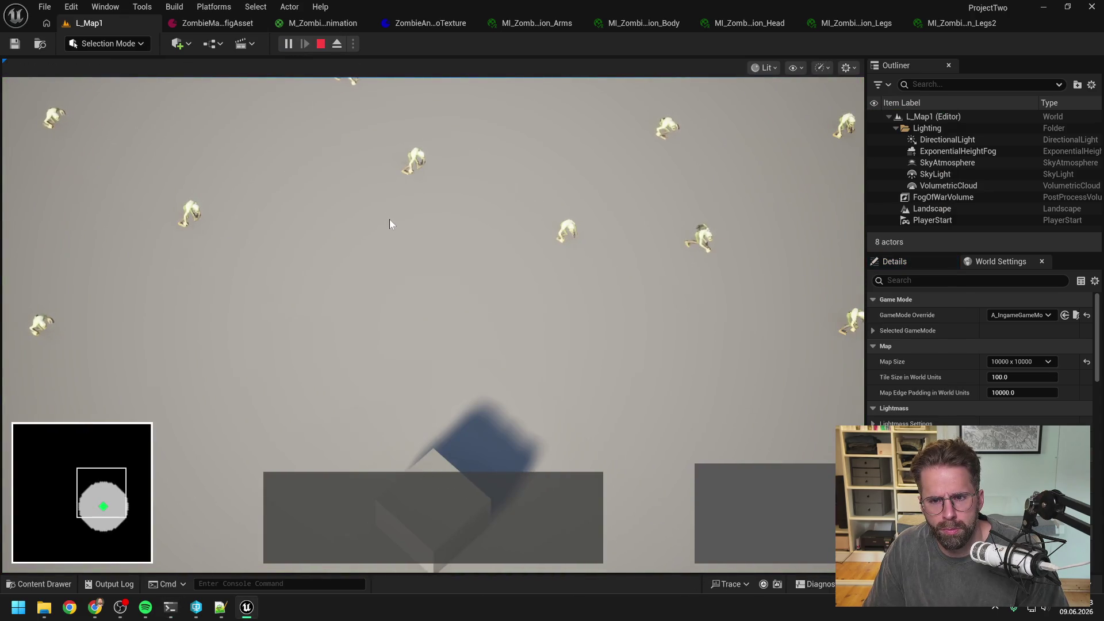
scroll(389, 224, down, 1)
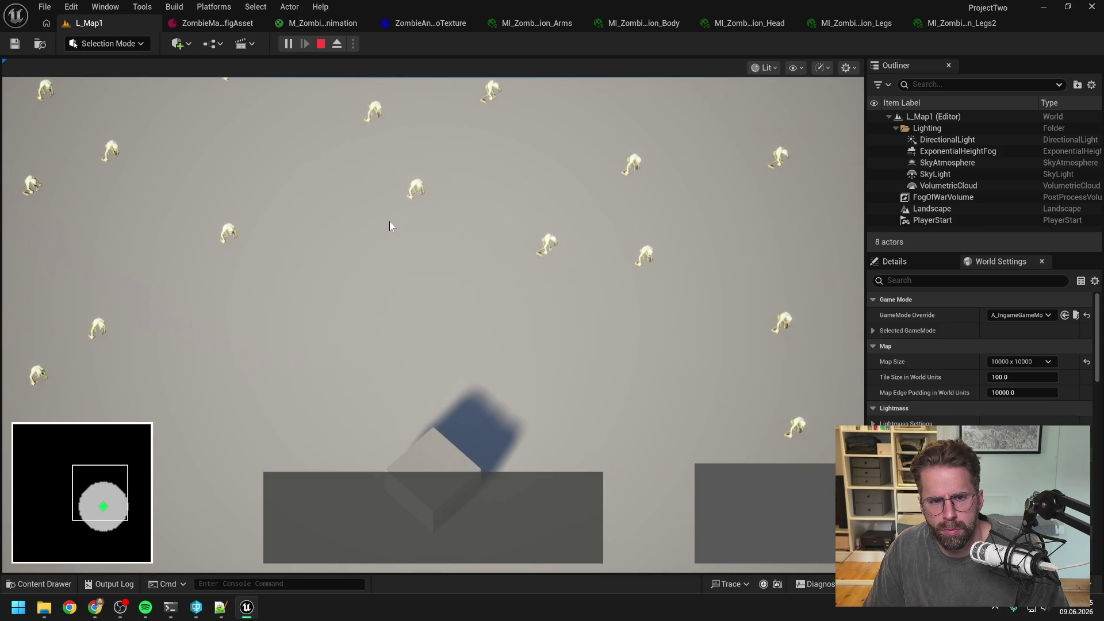
key(a)
scroll(389, 221, down, 1)
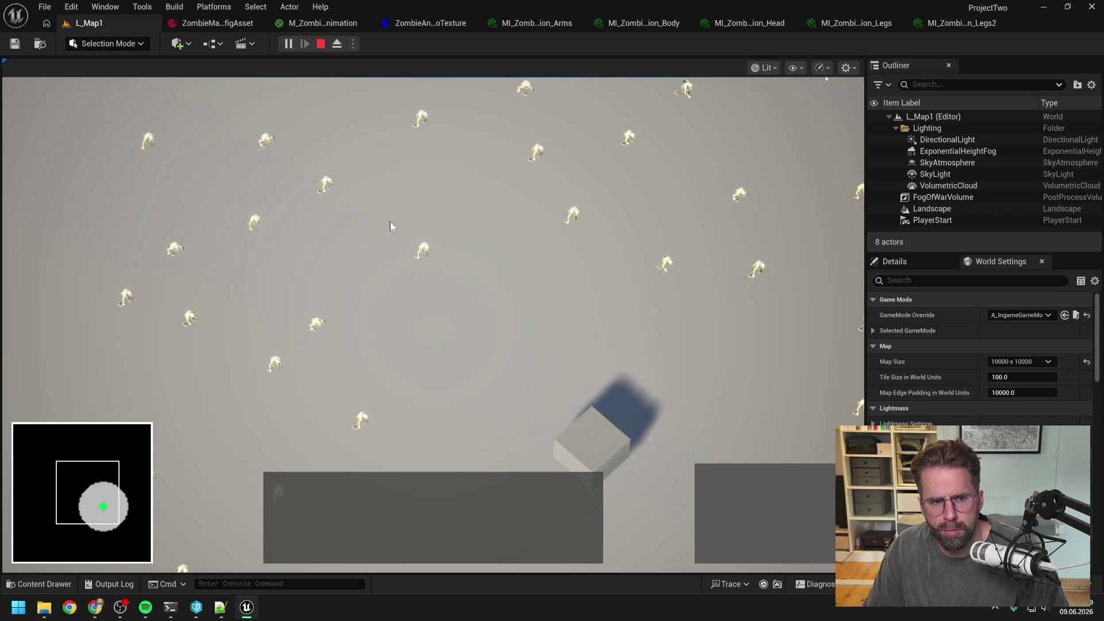
scroll(386, 222, up, 1)
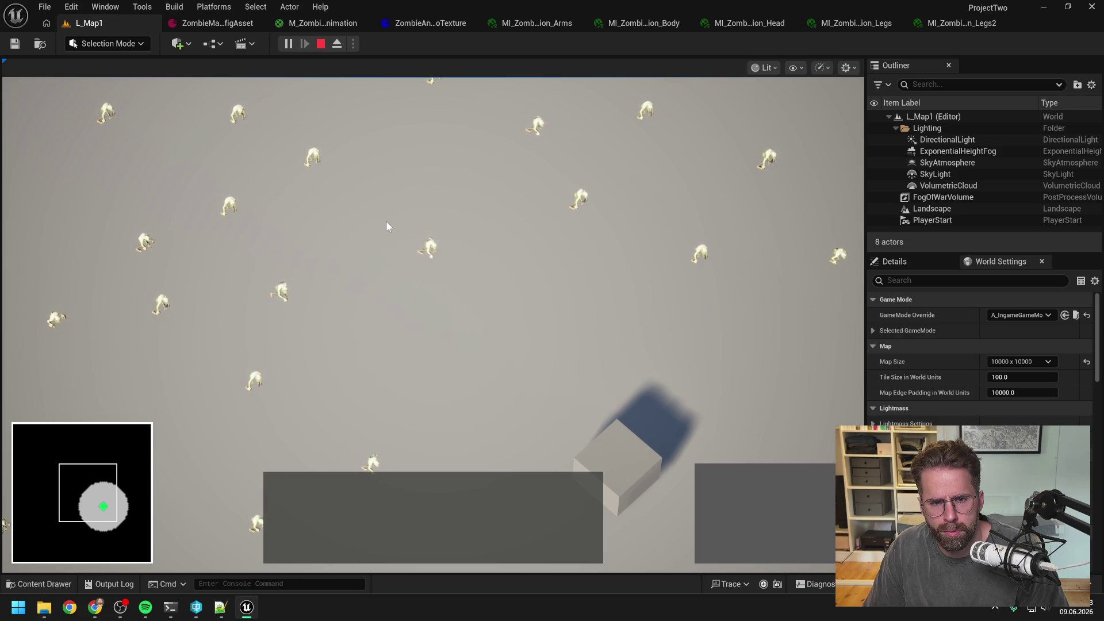
key(w)
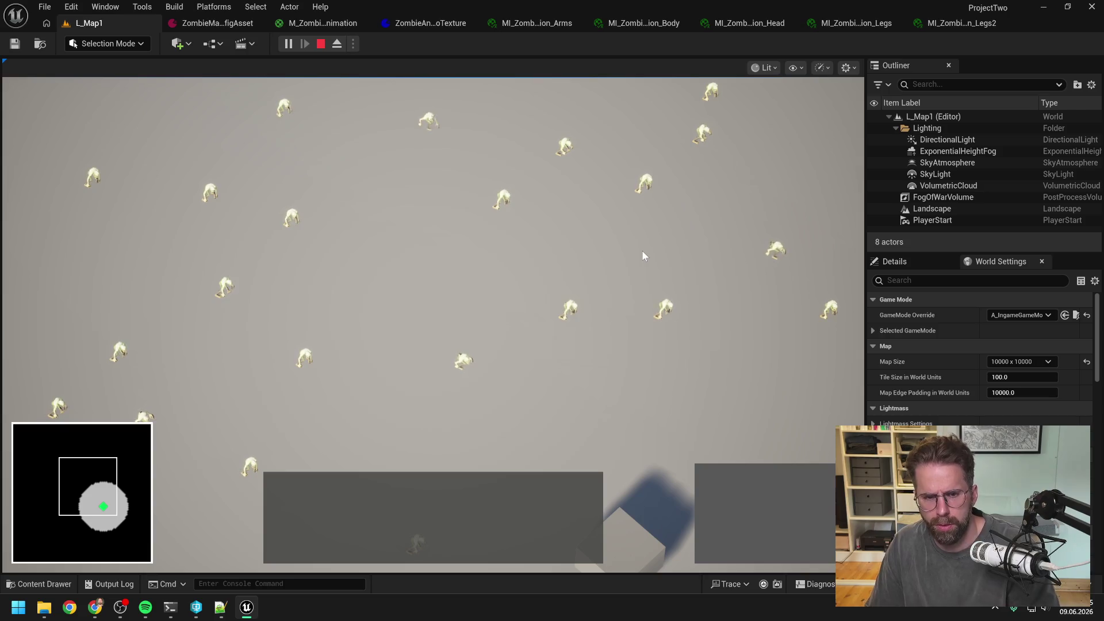
key(Escape)
Tell Claude Code the zombie animations and desync now work and ask it to document the session first
mouse_move(170, 610)
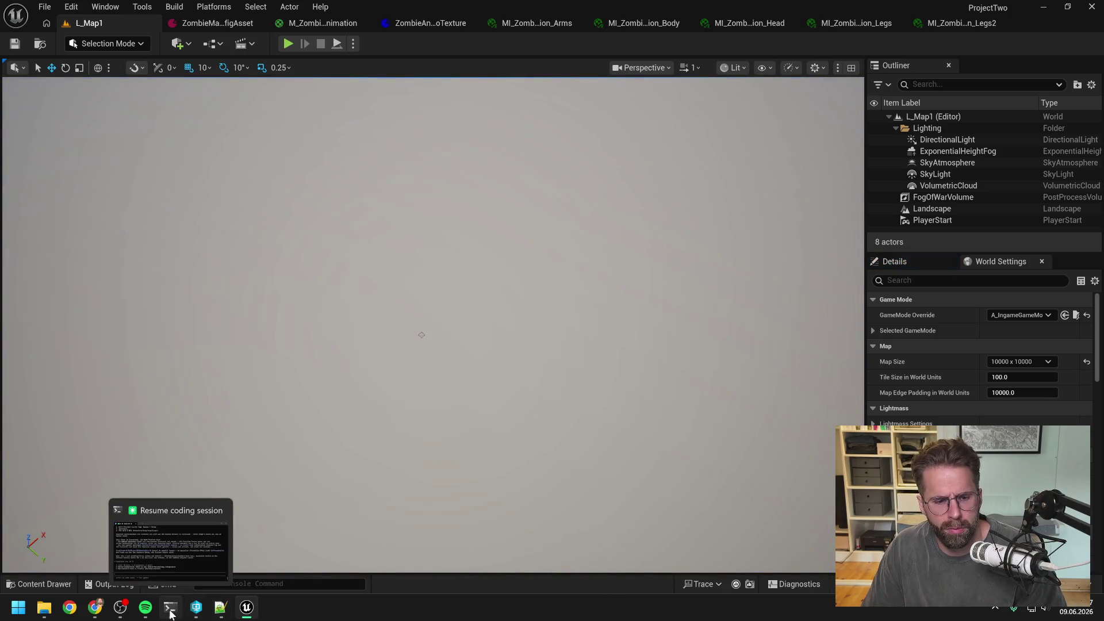
click(196, 607)
click(171, 607)
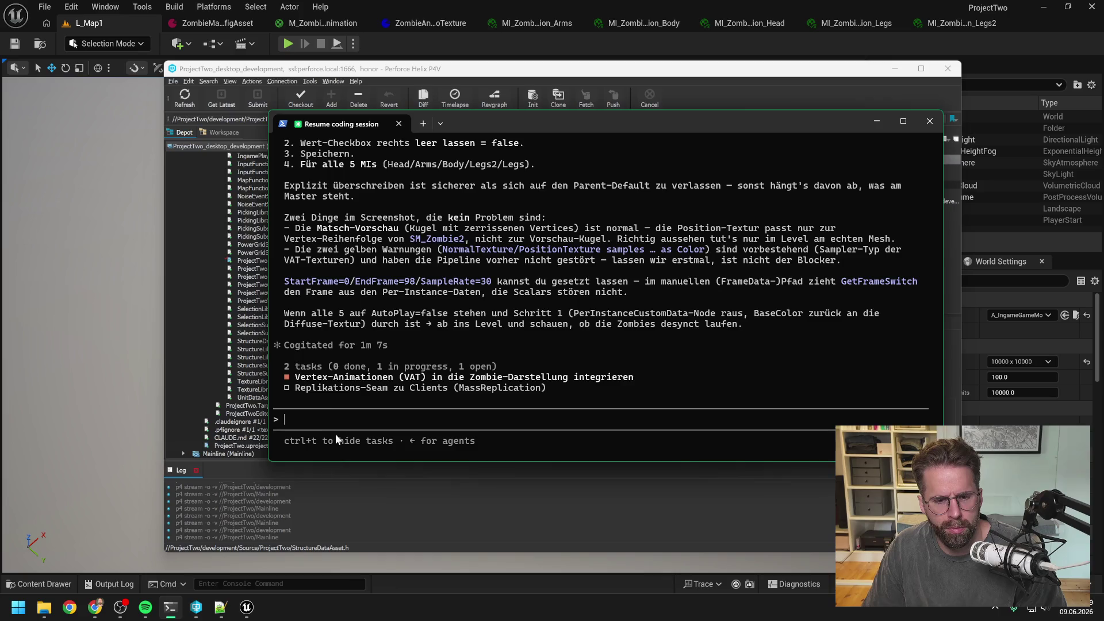
text(richtigen animation spielen erstmal im richtigen statt, ist a)
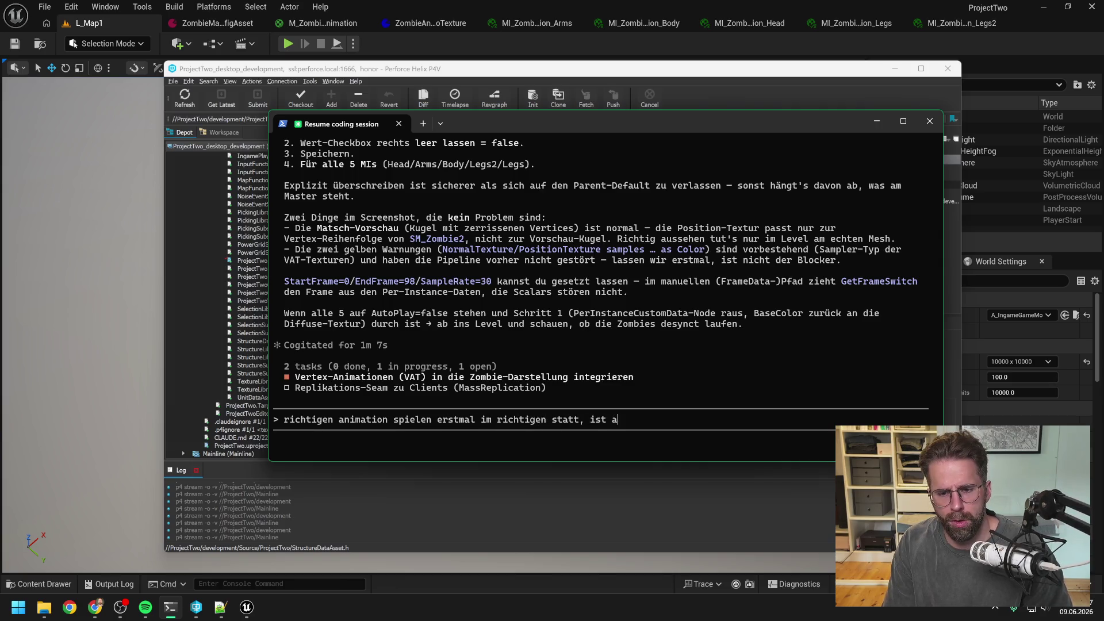
text(lles andere als perfekt, aber tut nun erstmal w)
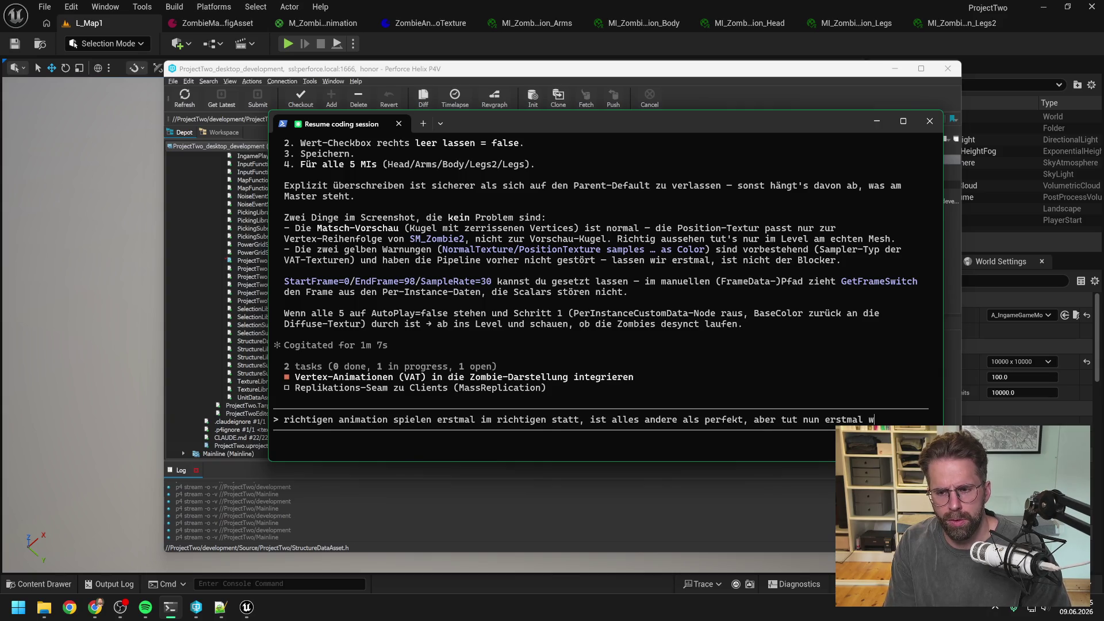
text(as es soll. )
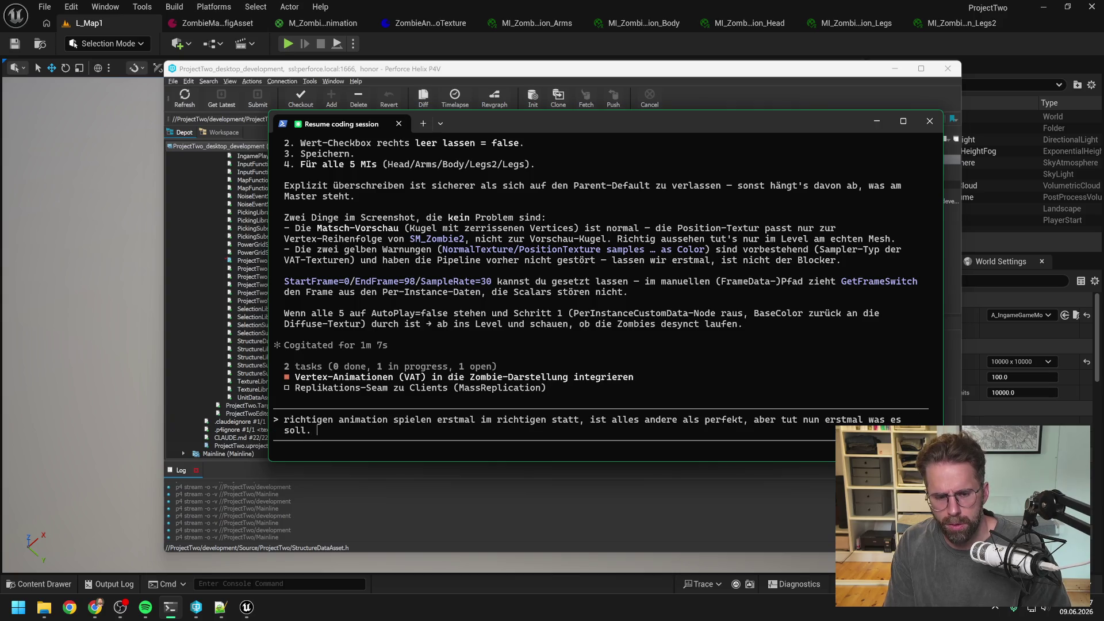
text(Des)
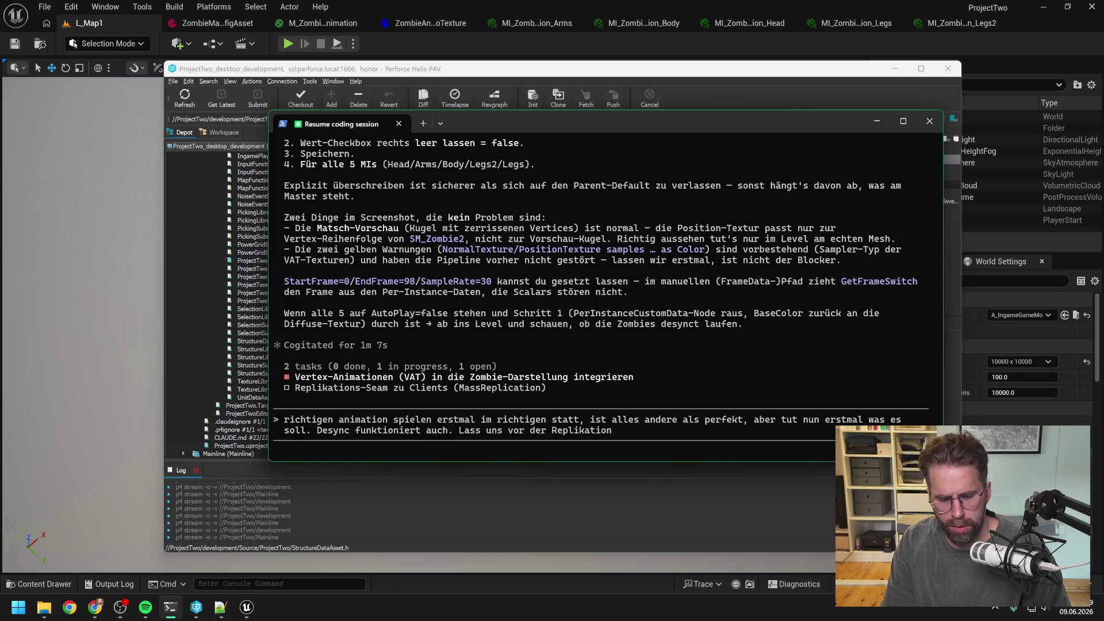
text(f jeden)
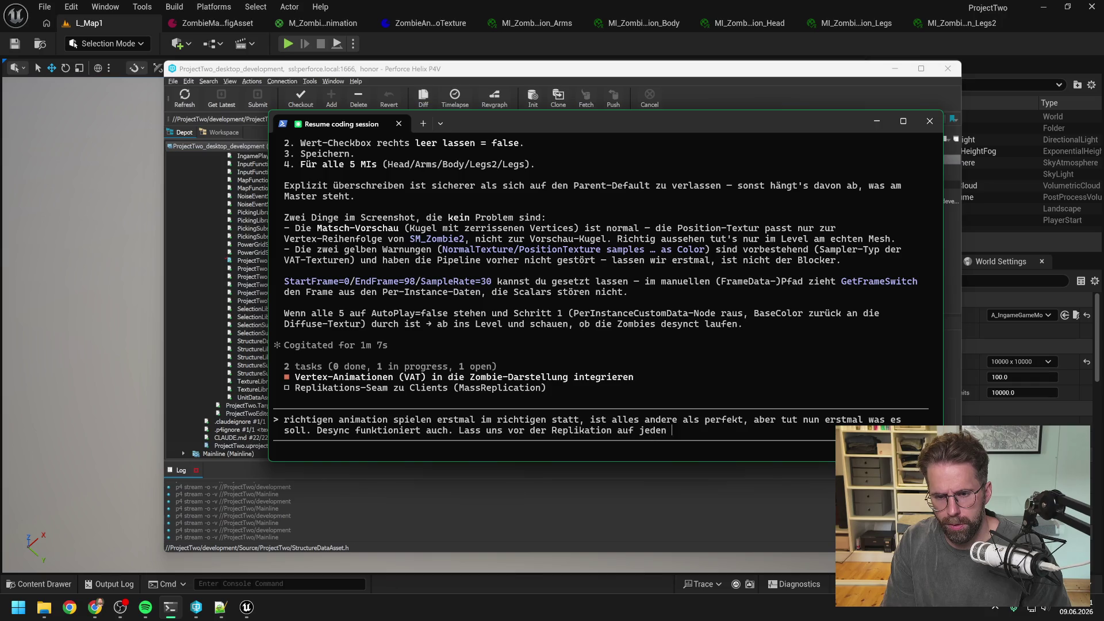
text(l noch weiter verfeie)
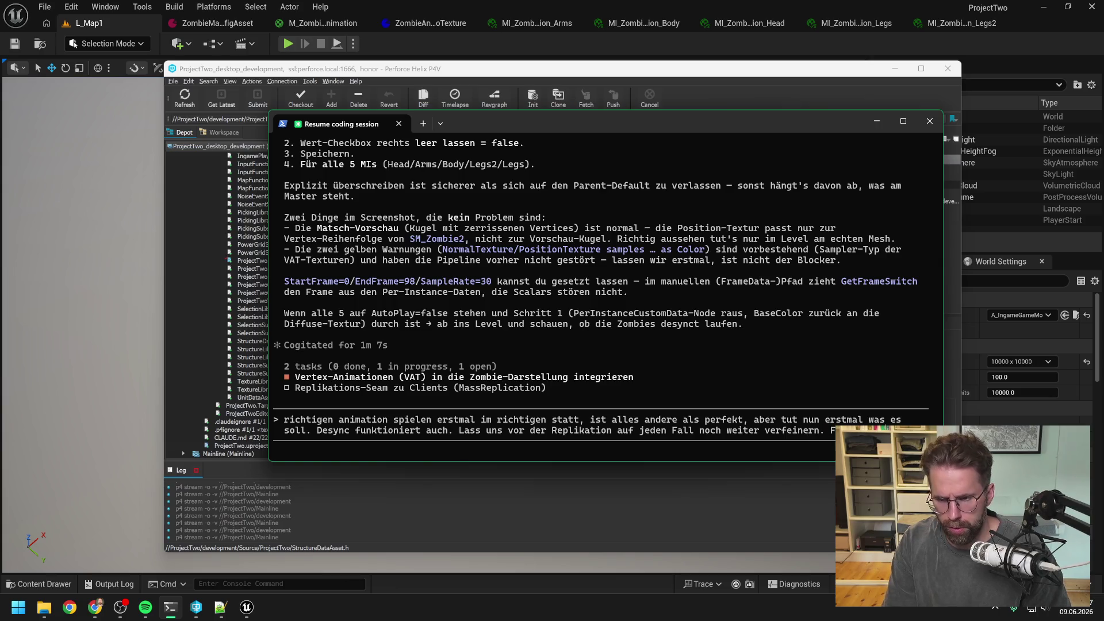
text(erst einmal document session)
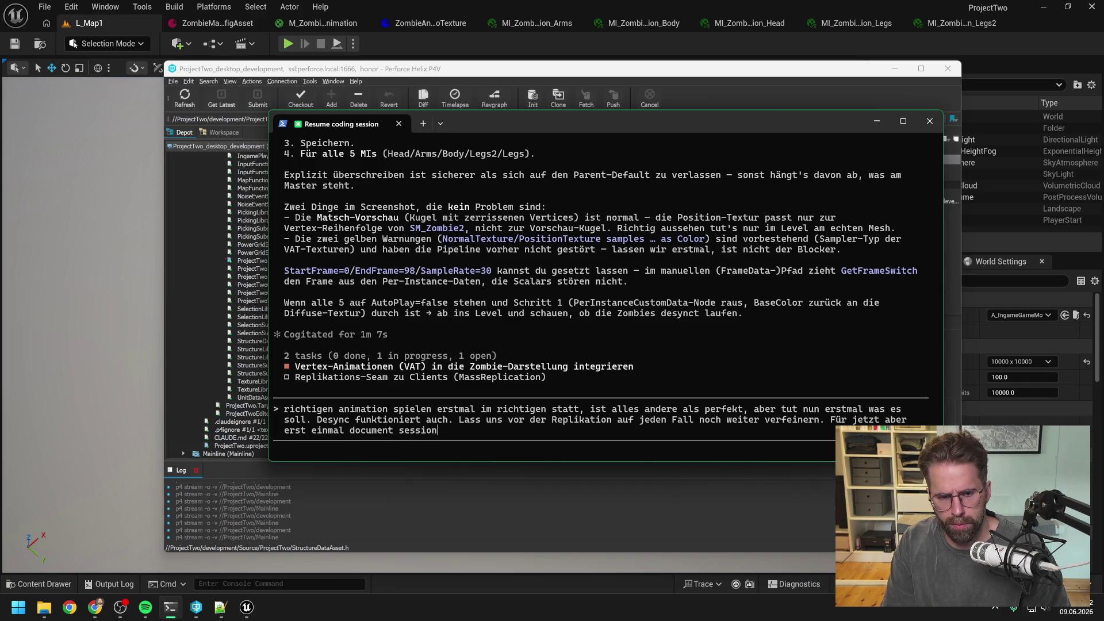
key(Return)
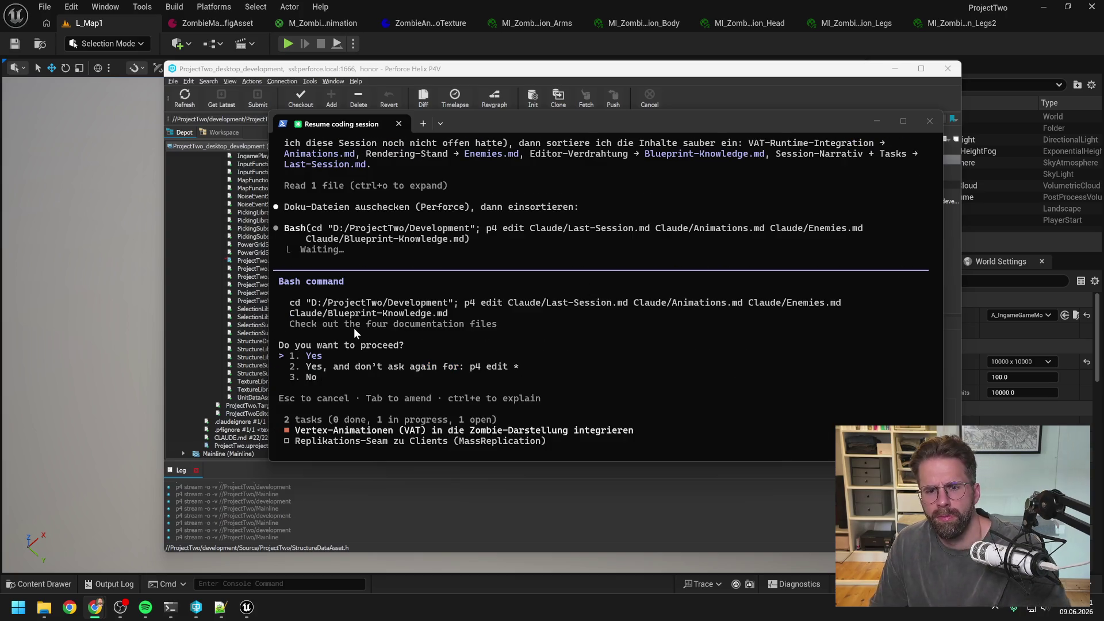
Approve the p4 edit checkout of the four Claude/*.md documentation files
click(341, 351)
key(Return)
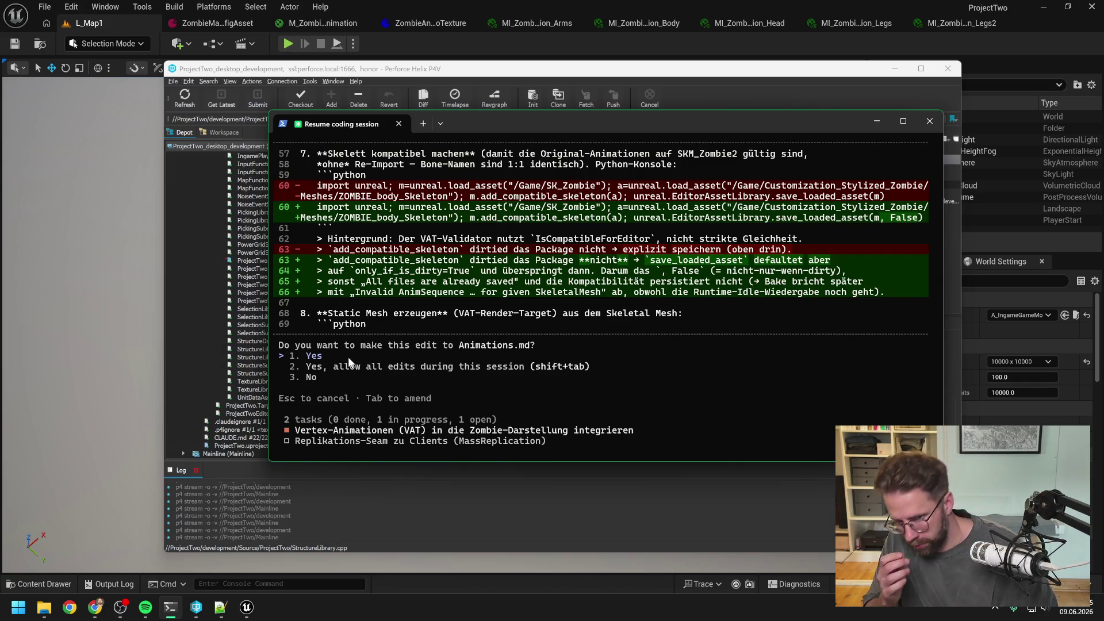
Approve the Animations.md edits, including NumFrames matching the 245.0 total across 4 animations
key(Return)
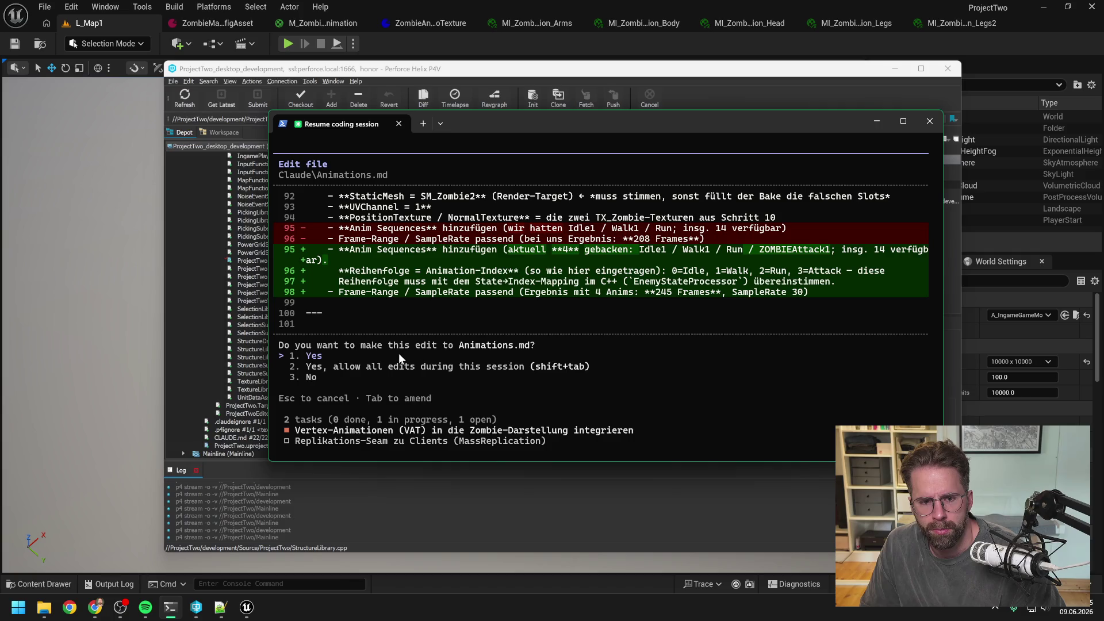
key(Return)
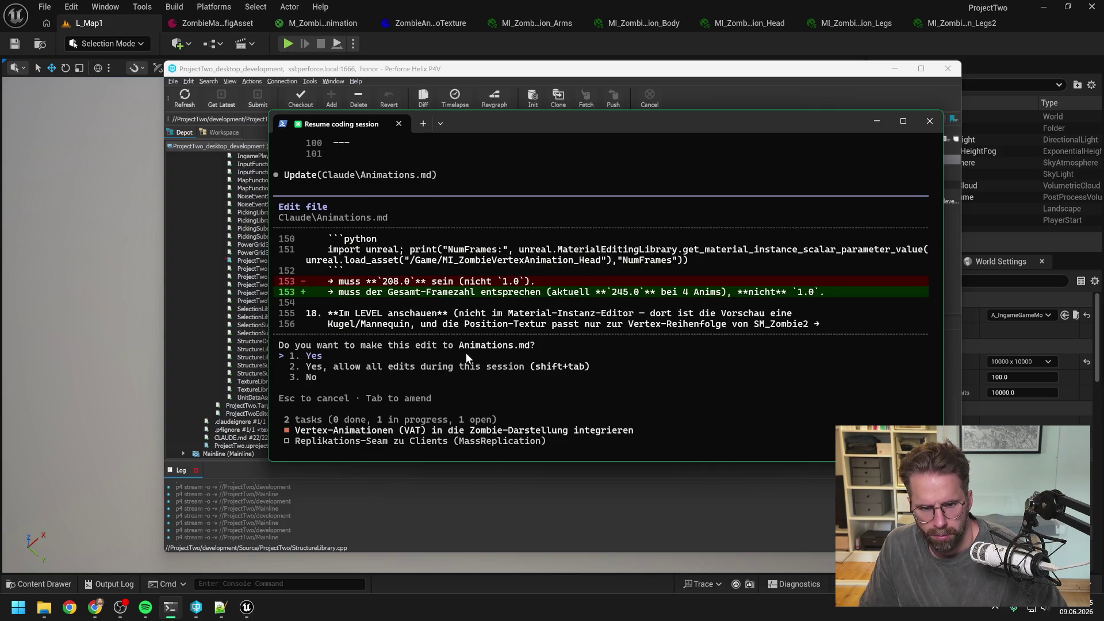
key(Return)
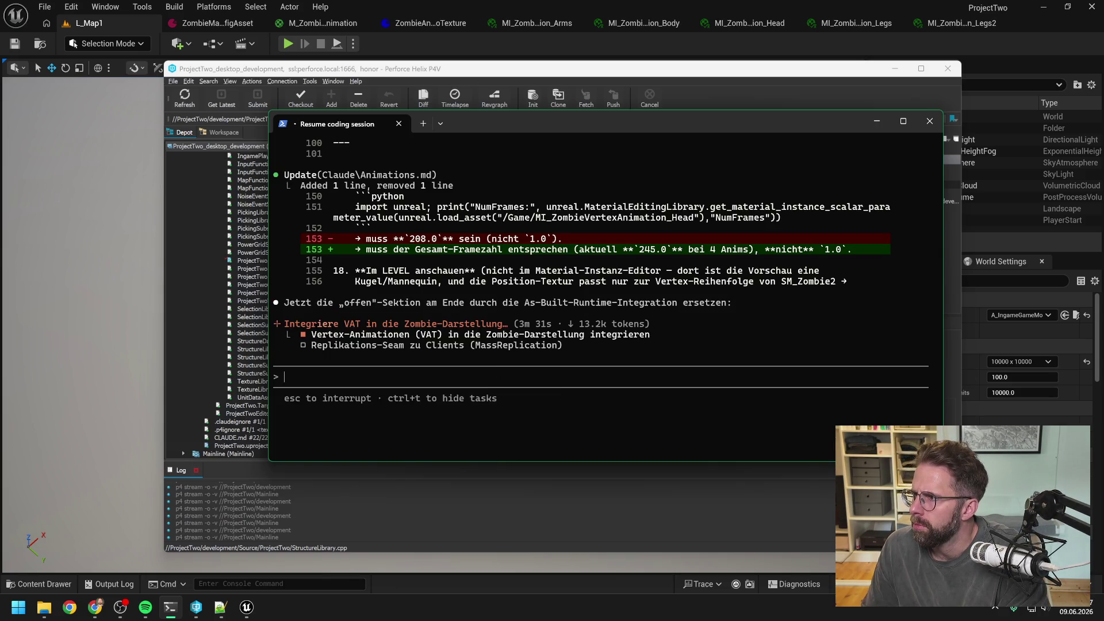
key(alt+Tab)
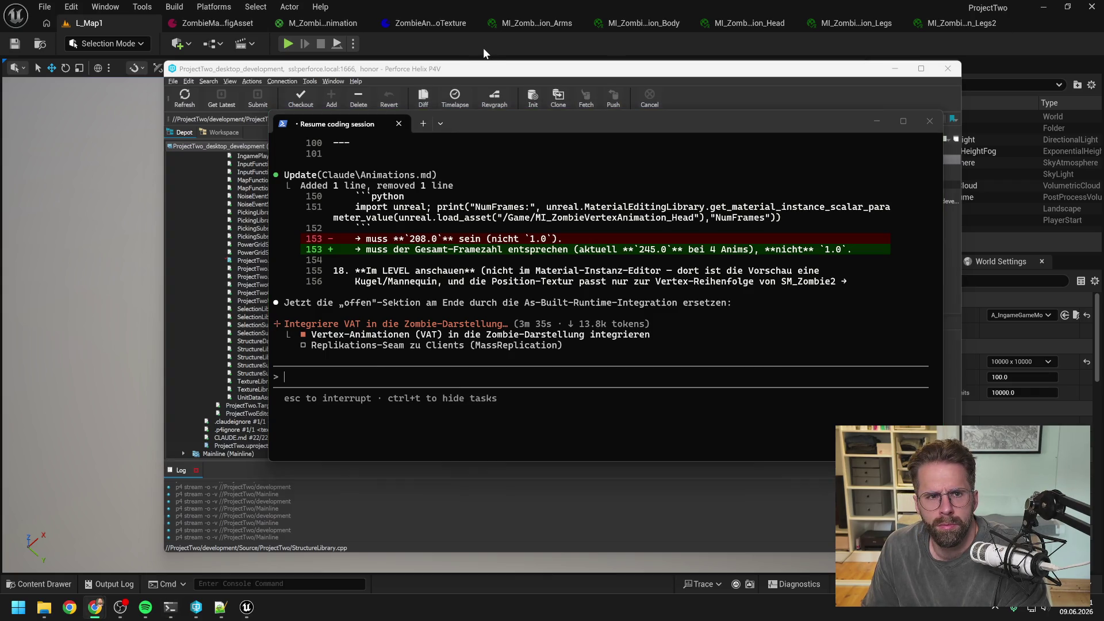
Start a play session of L_Map1 and place a Power Grid Generator from the Main Hall
click(483, 47)
click(285, 42)
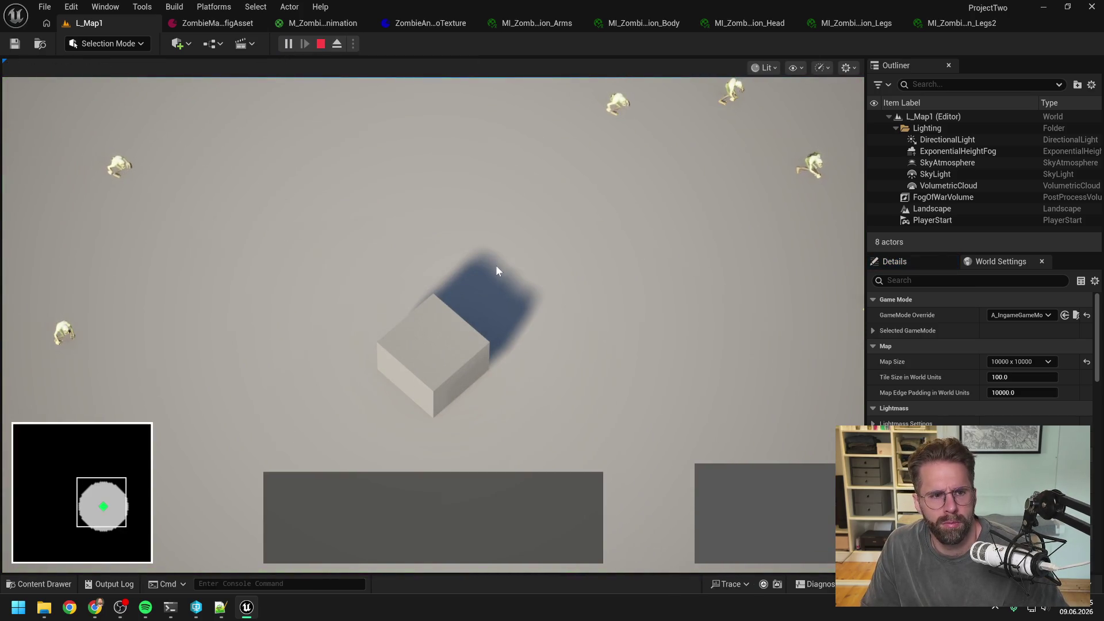
click(449, 341)
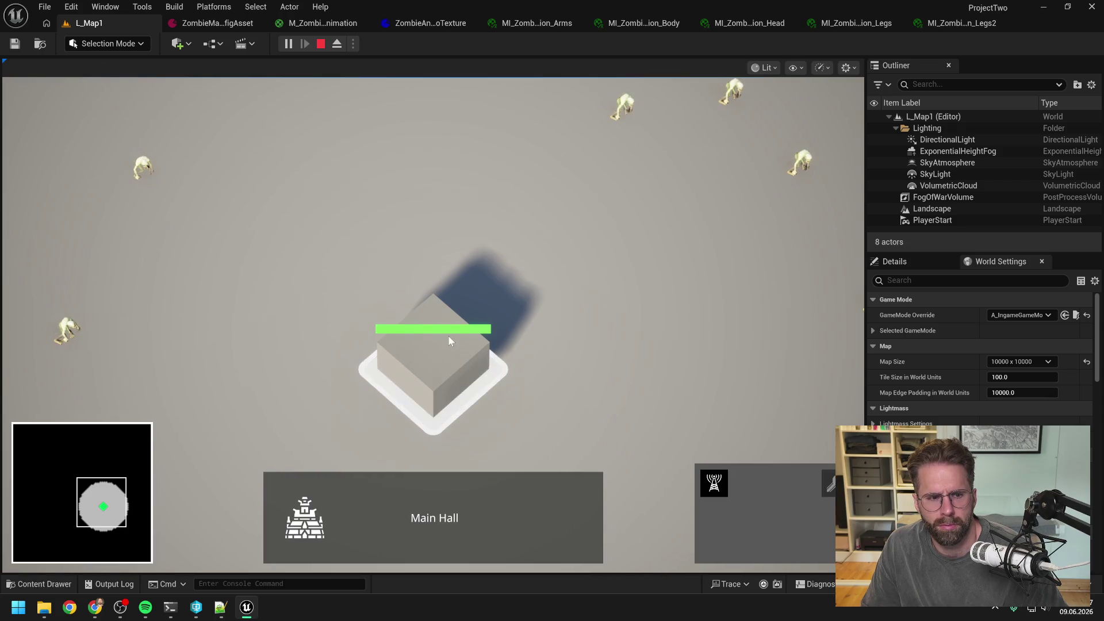
click(718, 481)
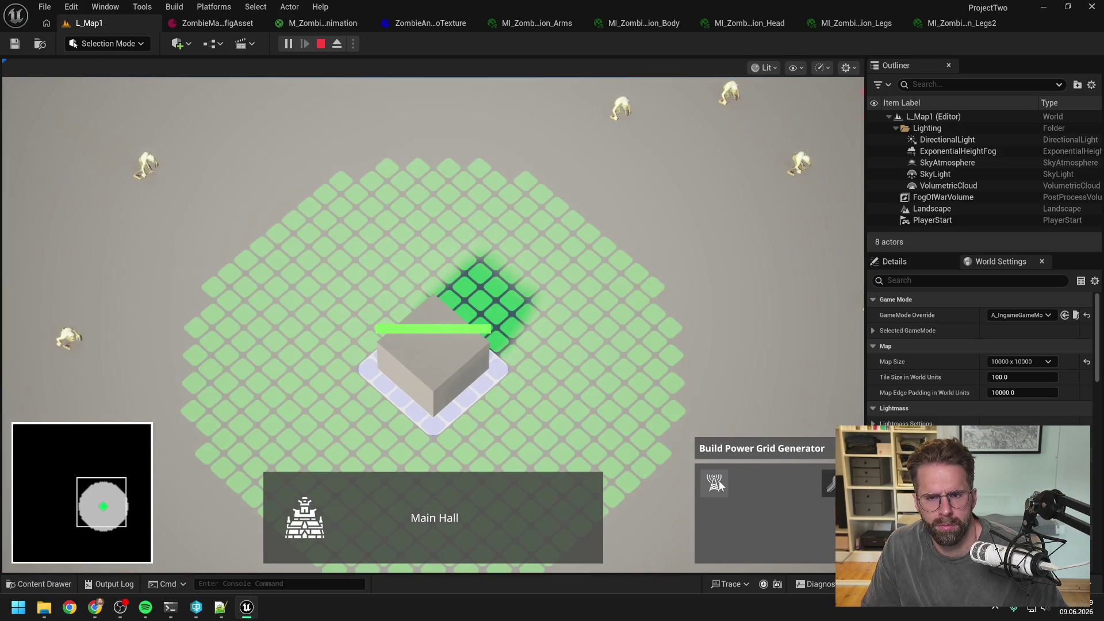
click(719, 481)
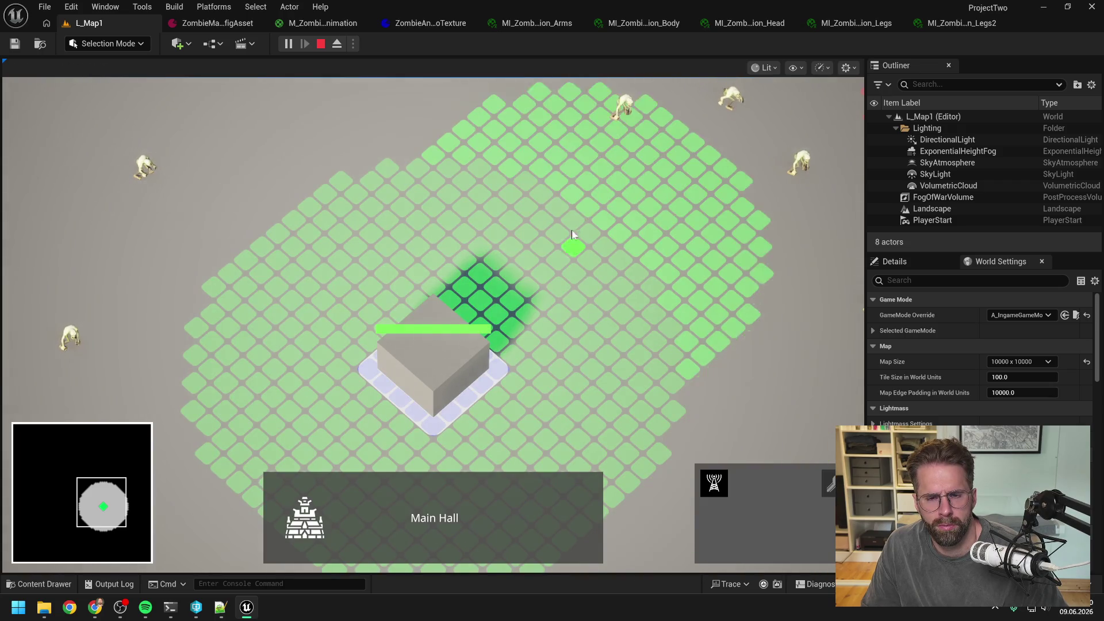
click(543, 196)
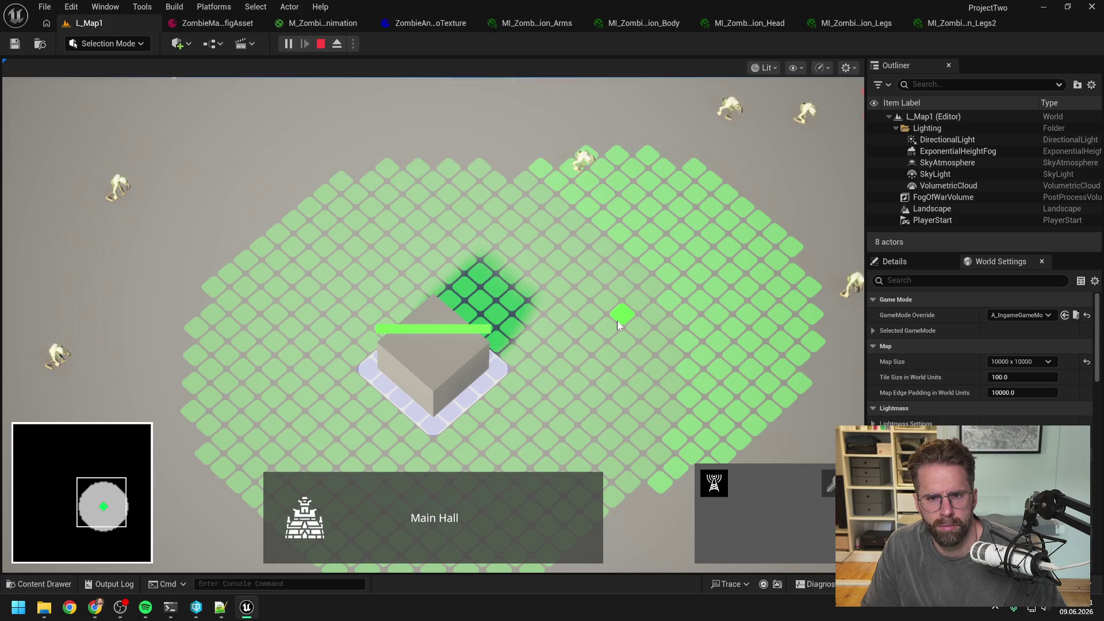
Cancel the placement, stop the play session, and return to the Claude Code terminal
key(Escape)
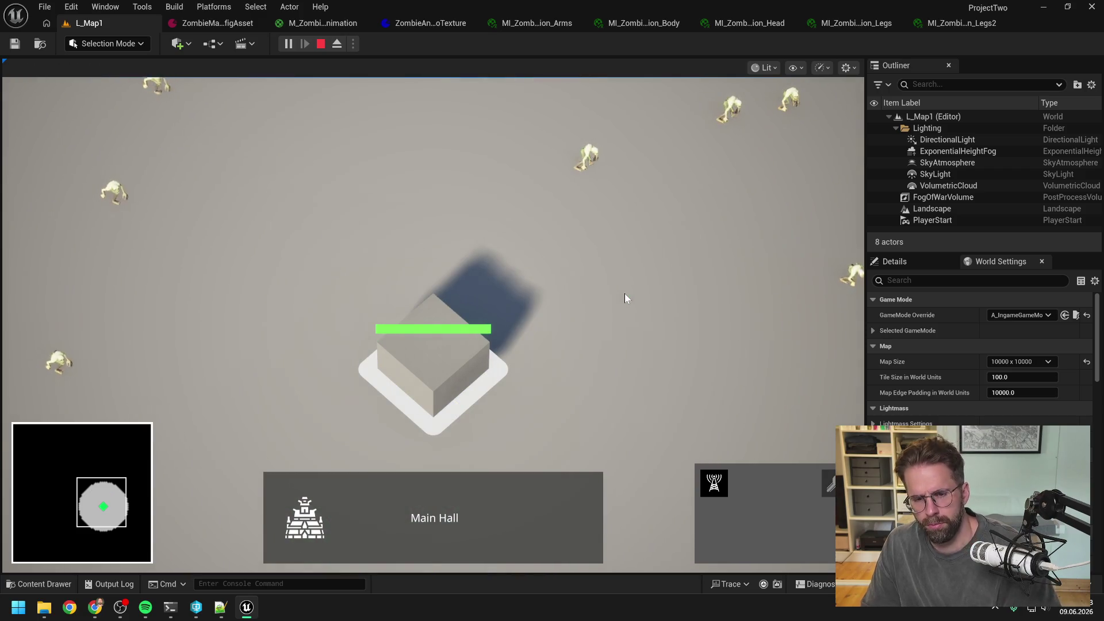
key(Escape)
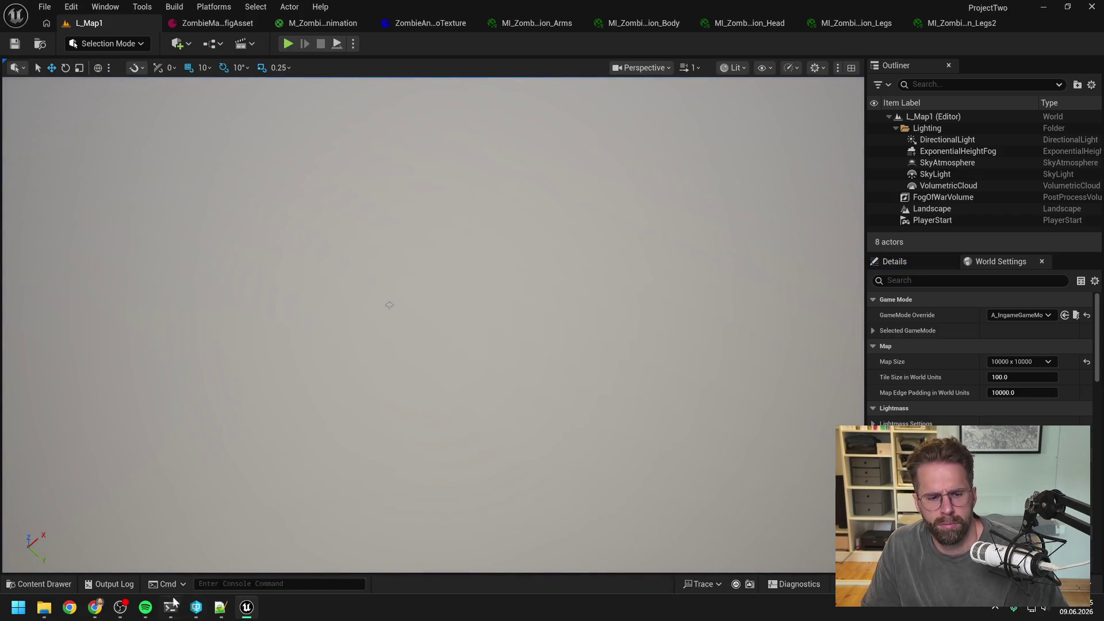
click(170, 607)
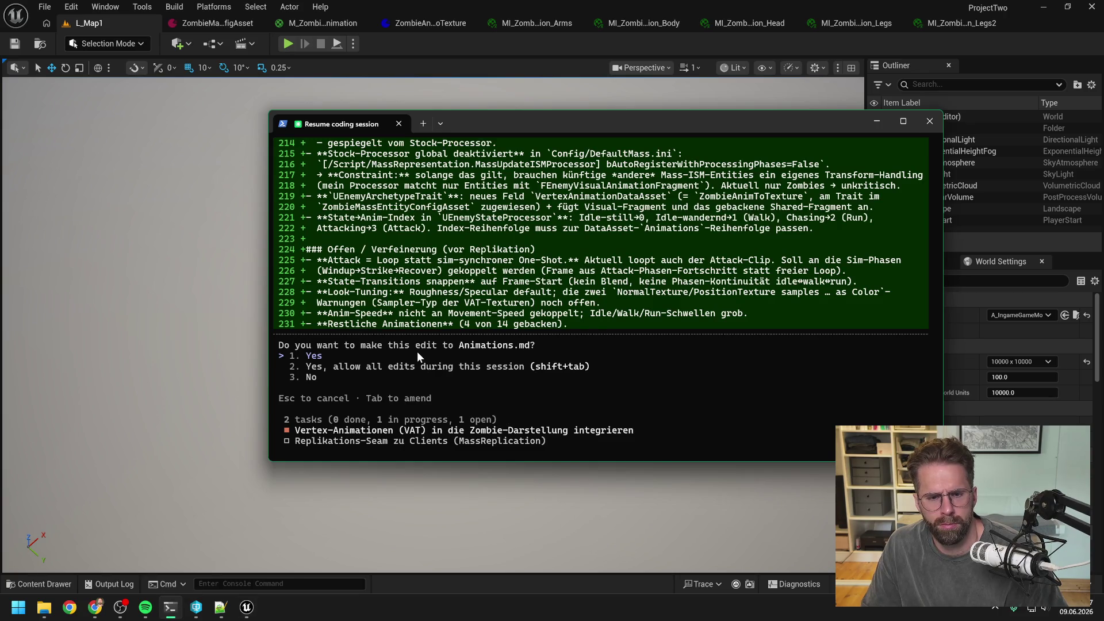
Approve the Runtime-Integration section for Animations.md and review its diff
key(Return)
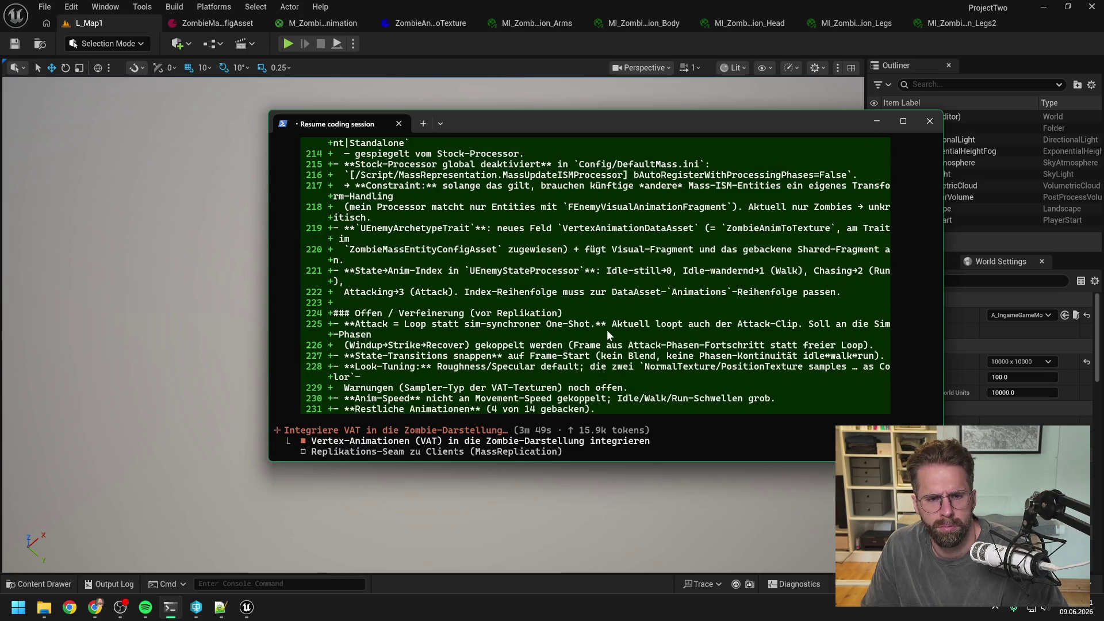
scroll(606, 329, up, 6)
scroll(602, 332, up, 5)
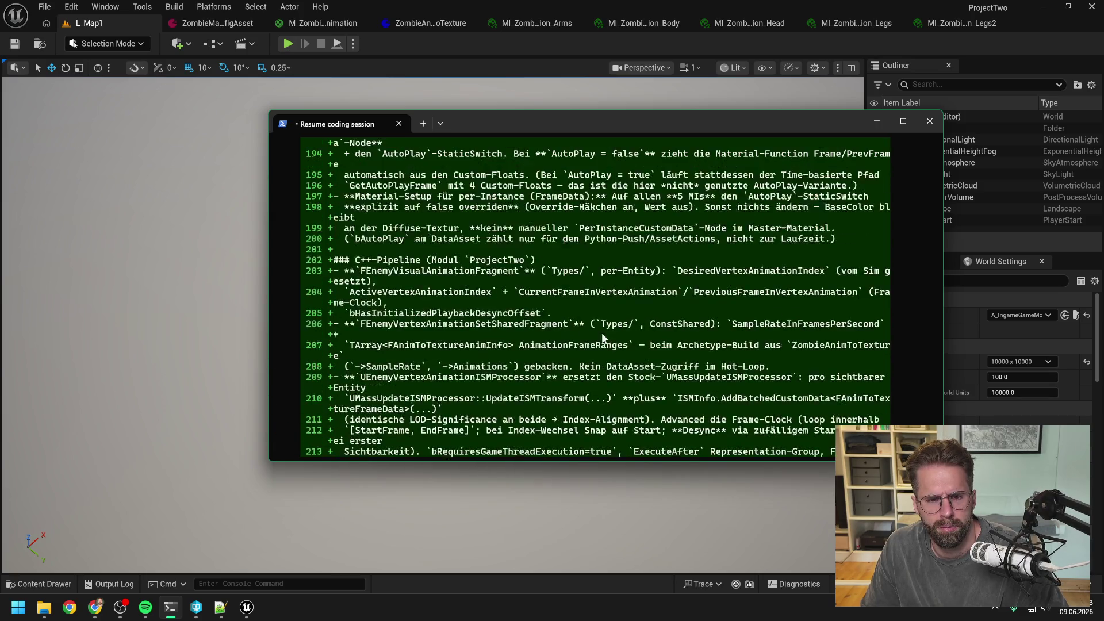
scroll(599, 338, up, 3)
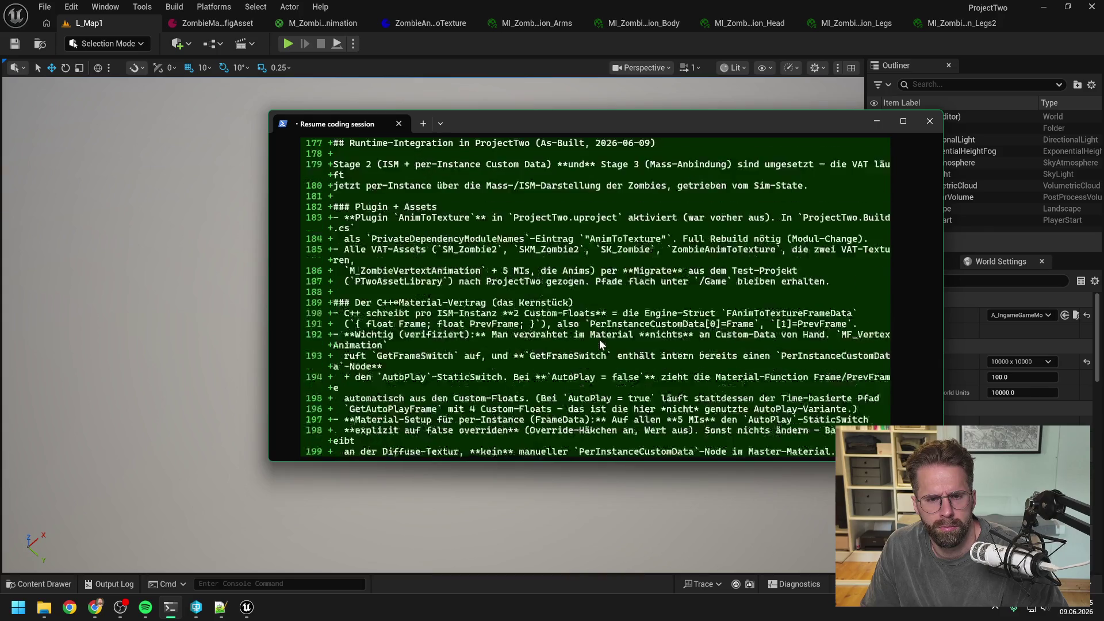
scroll(599, 339, down, 10)
scroll(599, 341, down, 5)
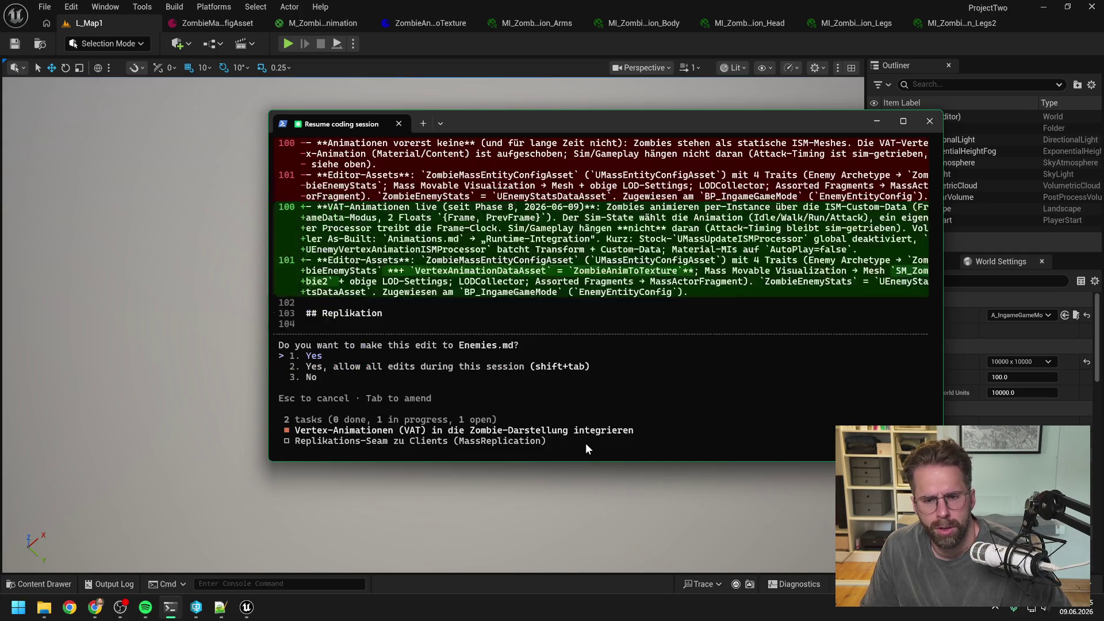
Approve the Enemies.md edits marking VAT animations live since Phase 8 and updating the anim-pipeline point
key(Return)
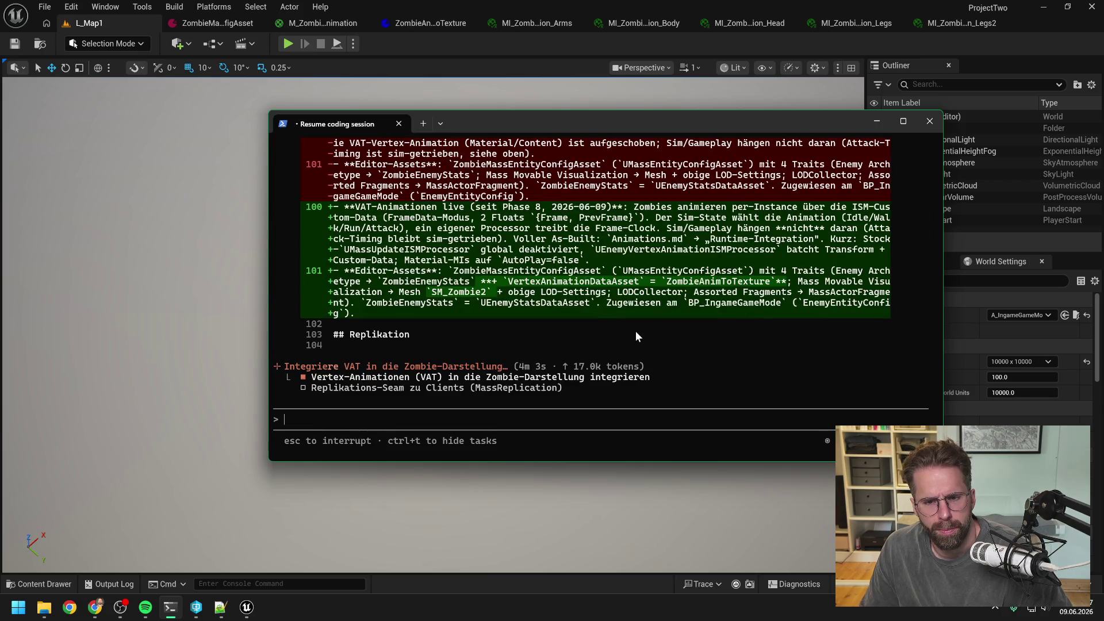
scroll(634, 334, up, 4)
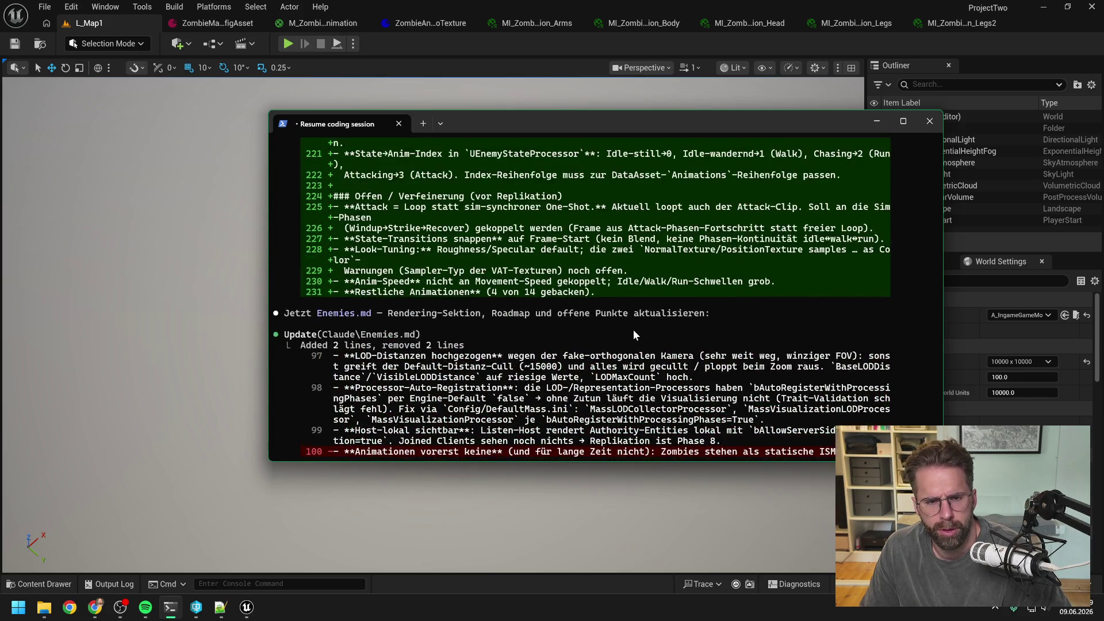
scroll(656, 333, up, 4)
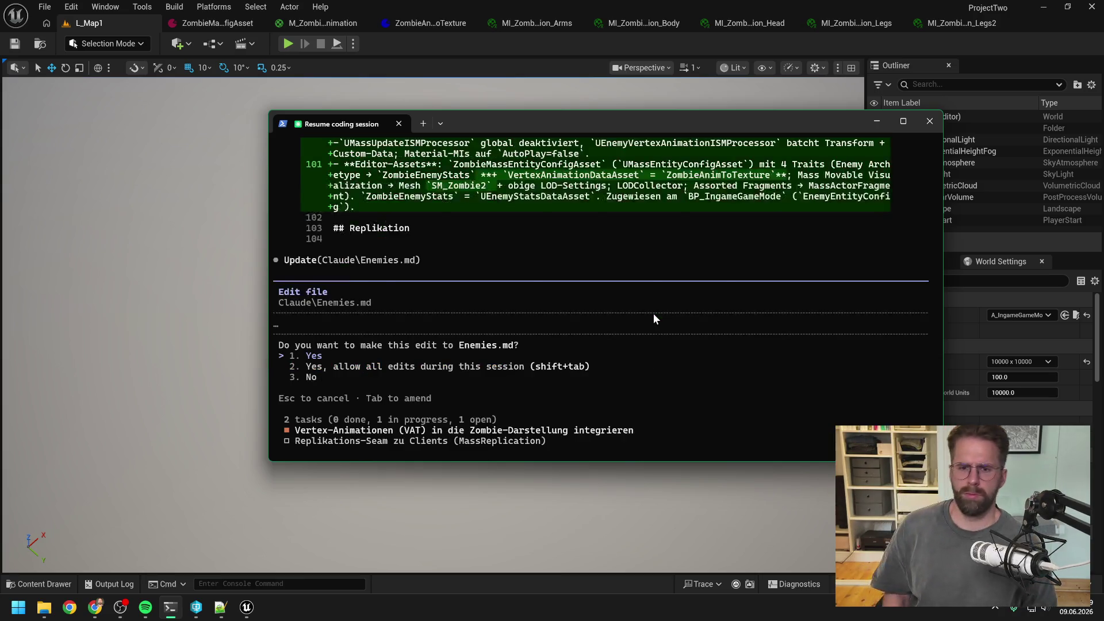
key(Return)
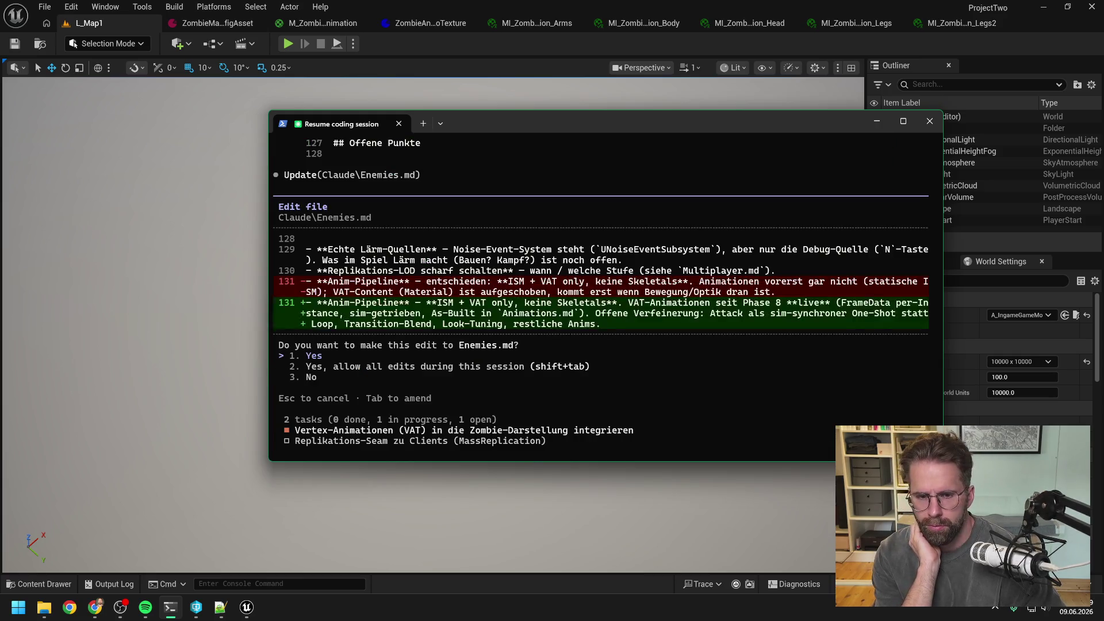
key(Return)
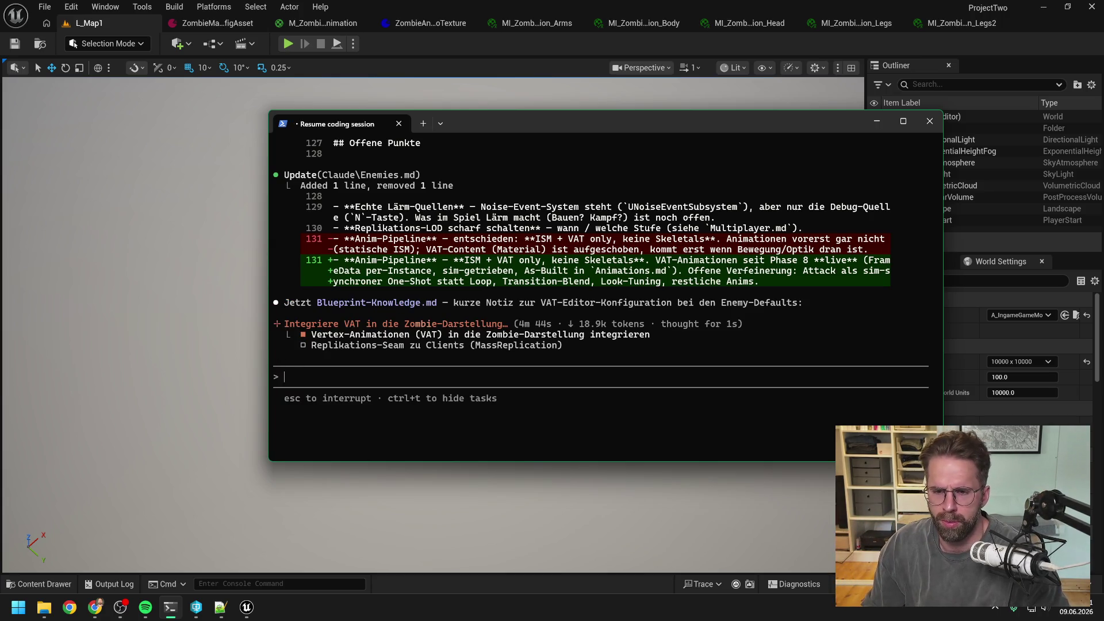
Accept the VAT-Animation editor-config note in Blueprint-Knowledge.md and review the diff
drag(687, 123, 655, 124)
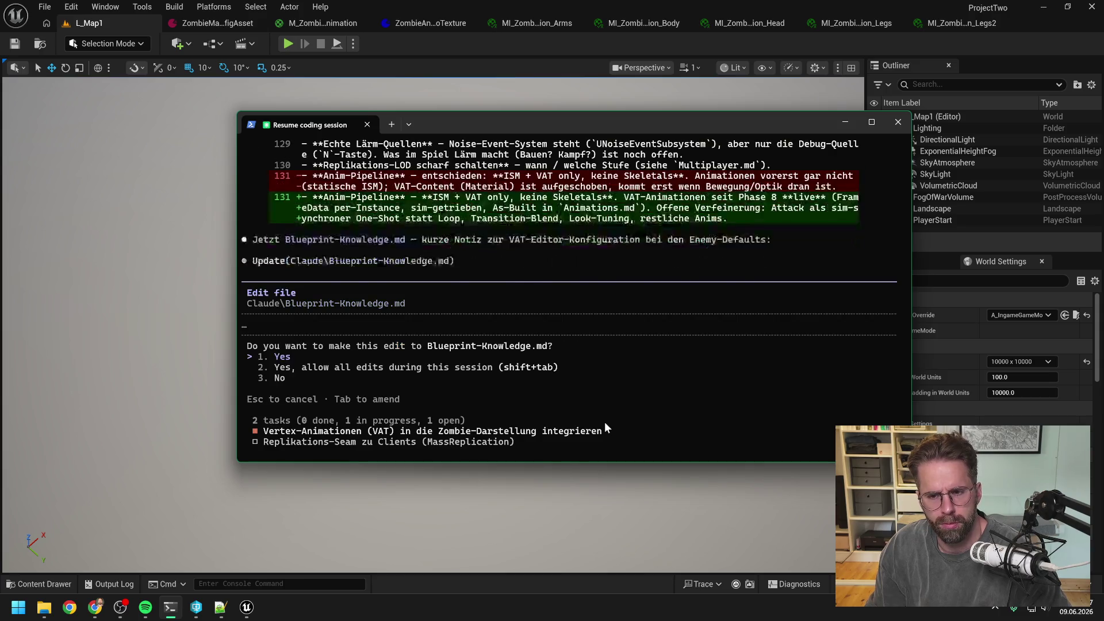
key(Return)
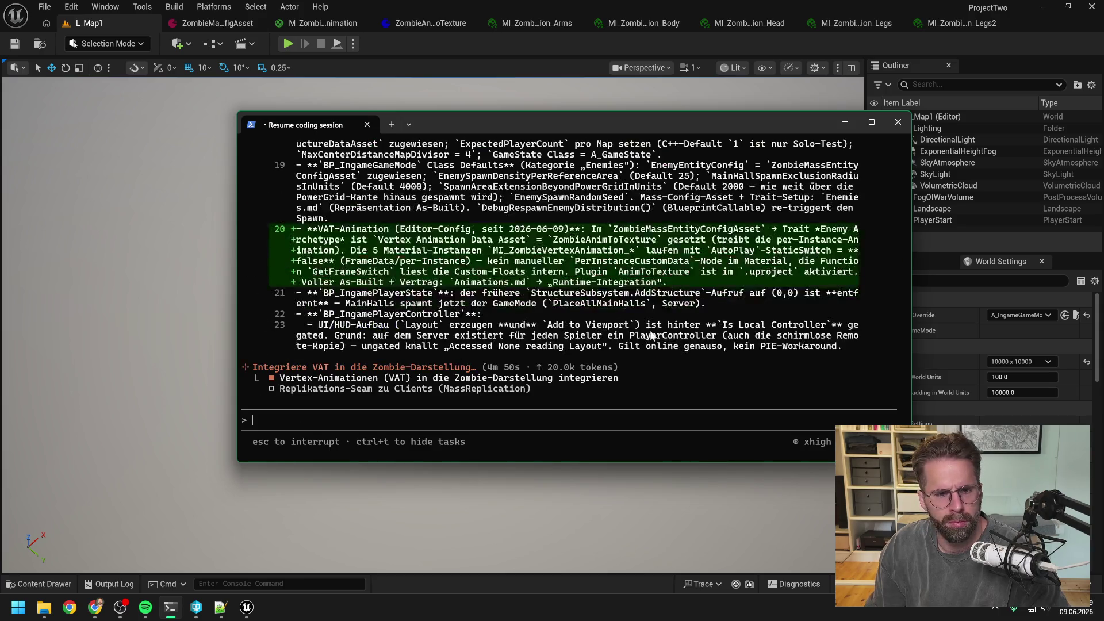
scroll(652, 326, up, 4)
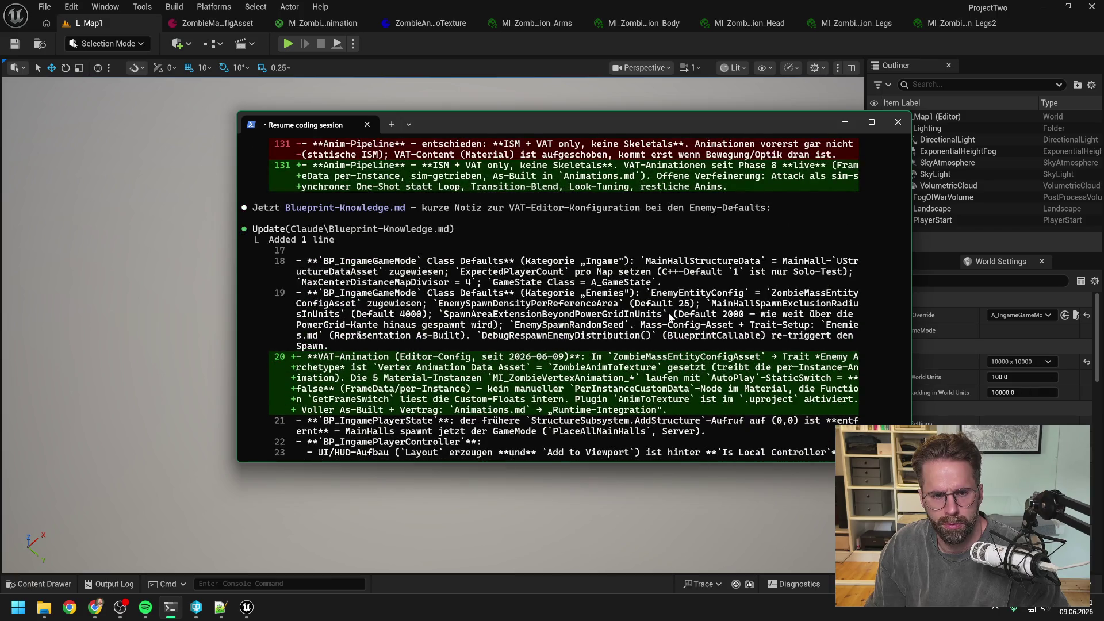
scroll(666, 310, down, 2)
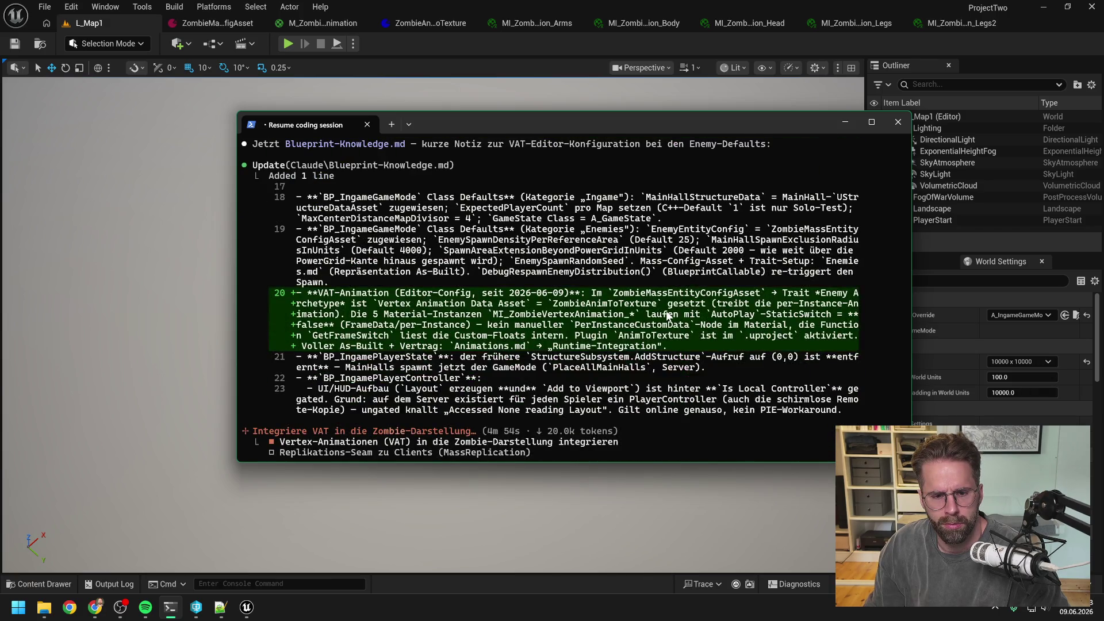
scroll(666, 315, down, 2)
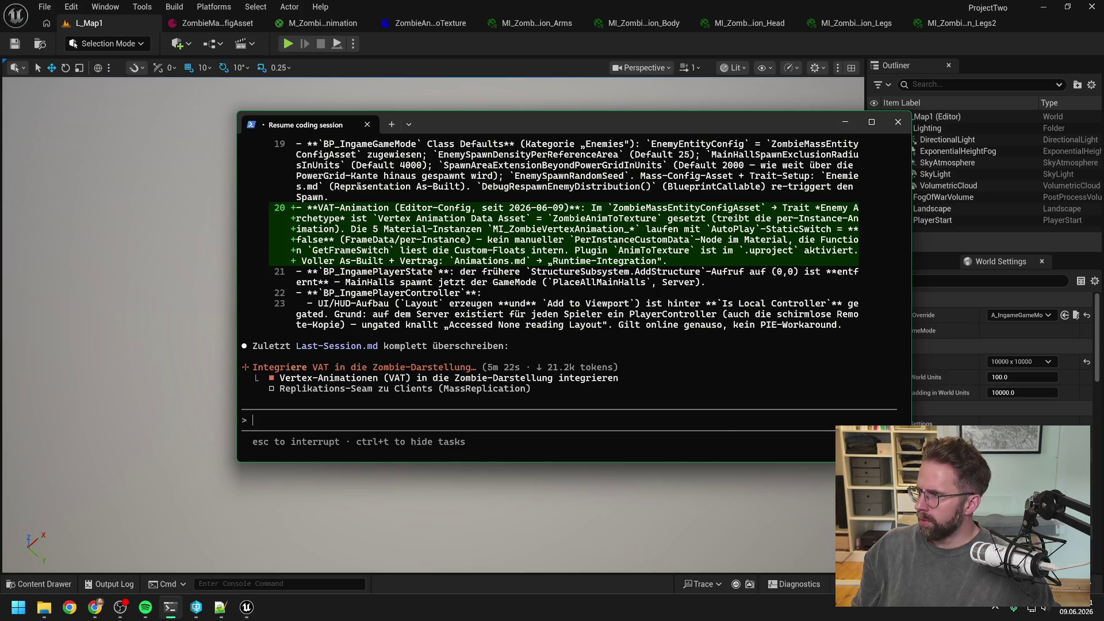
Allow Claude Code to overwrite Last-Session.md
key(alt+Tab)
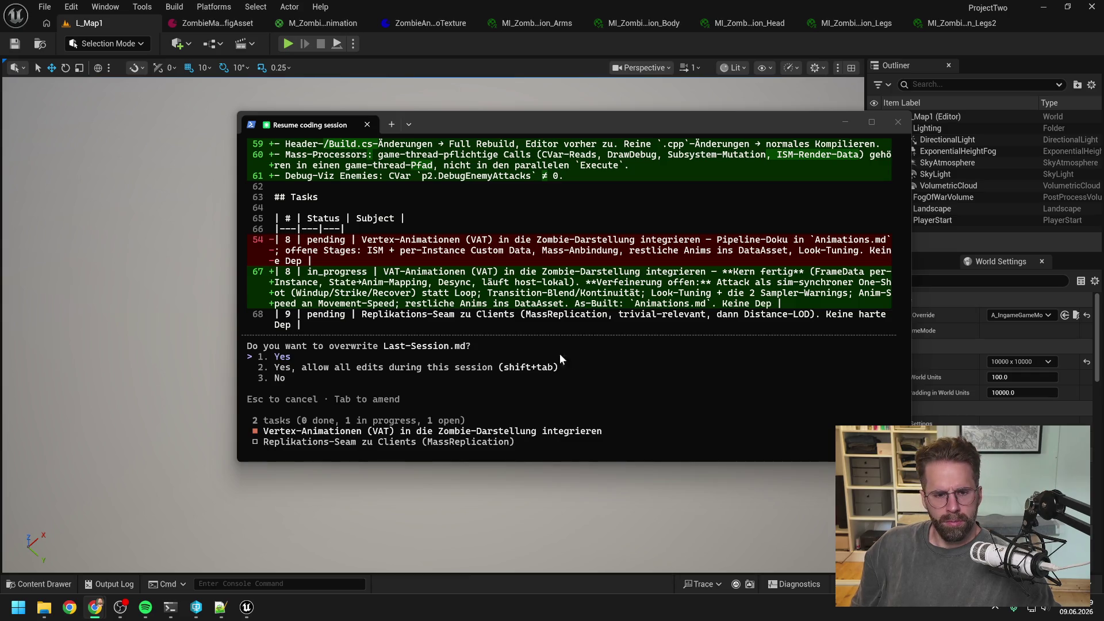
click(480, 356)
key(Return)
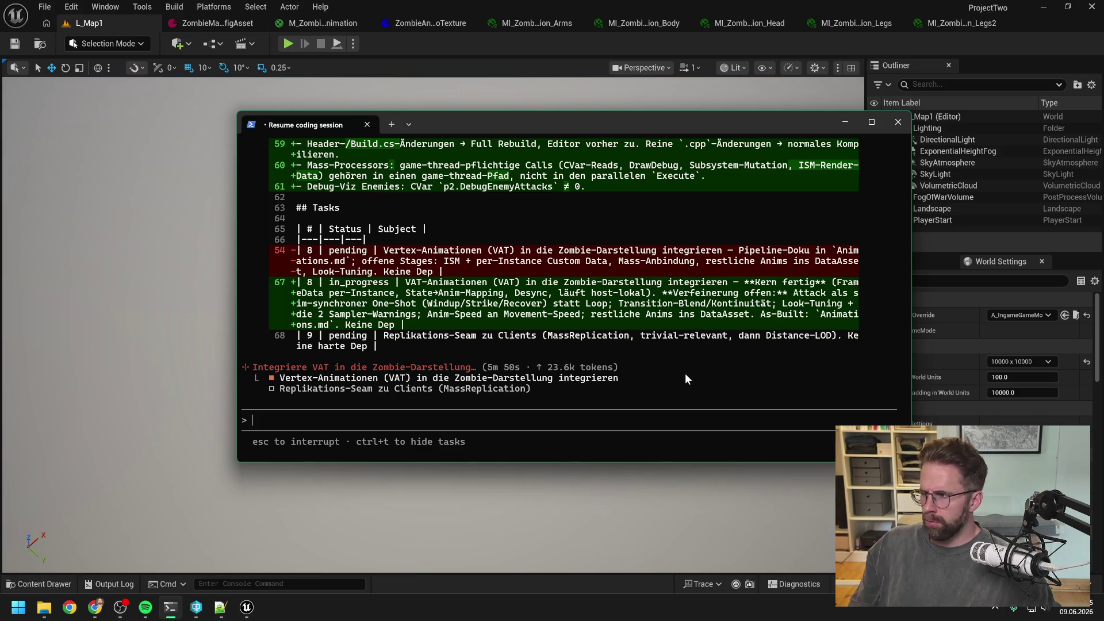
In Unreal, close all tabs except the L_Map1 level tab
key(alt+Tab)
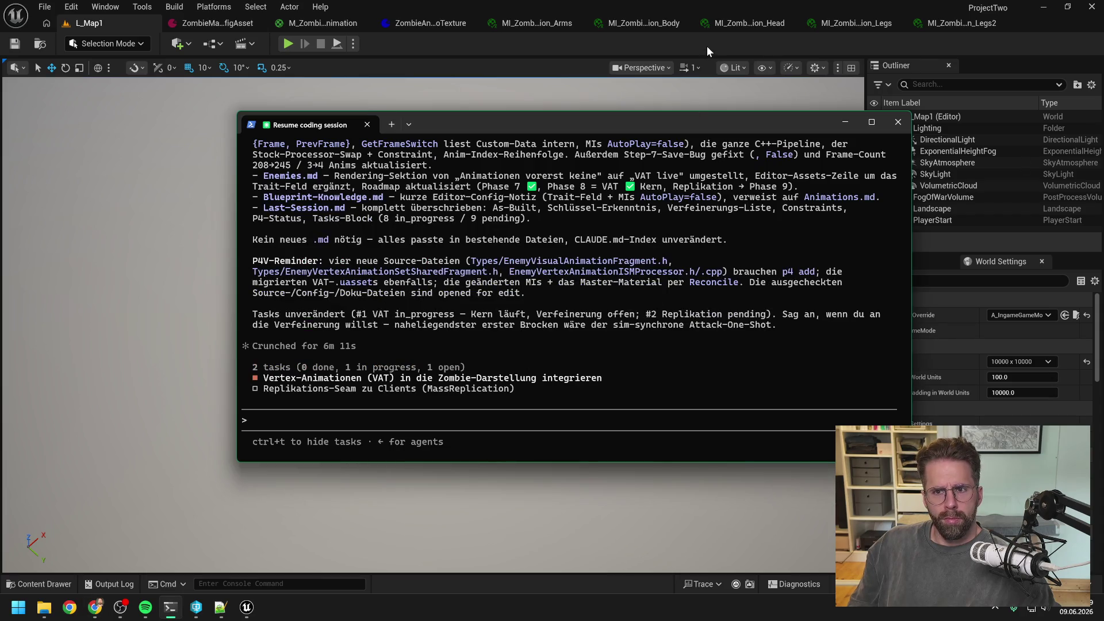
click(736, 44)
right_click(116, 19)
click(425, 62)
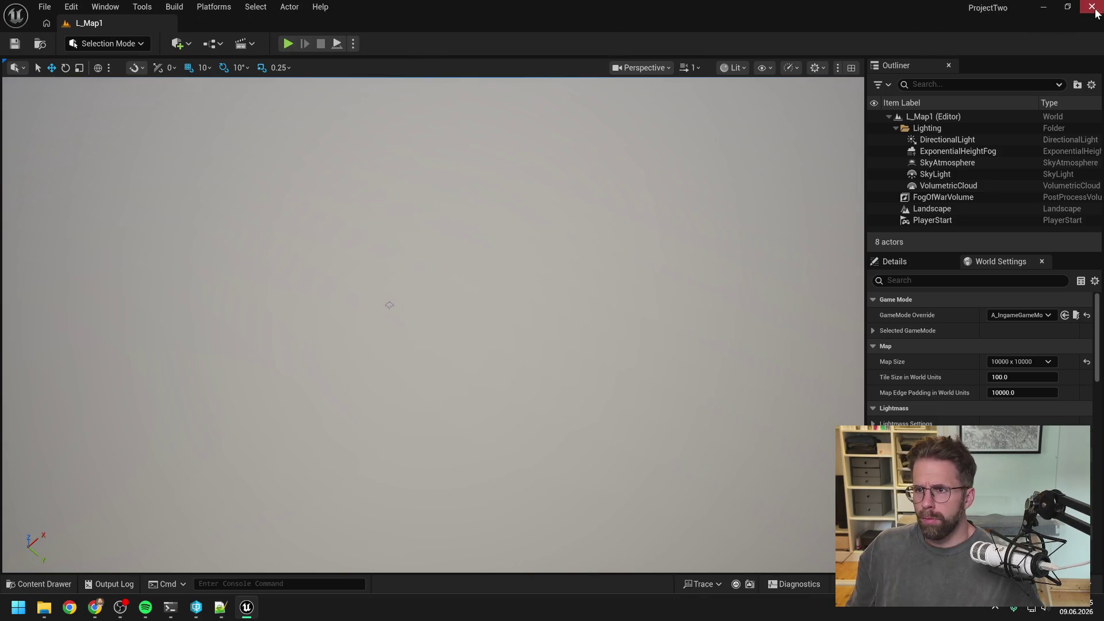
Close Unreal and, in P4V, start submitting the ProjectTwo depot root's changed files
click(1091, 7)
click(341, 99)
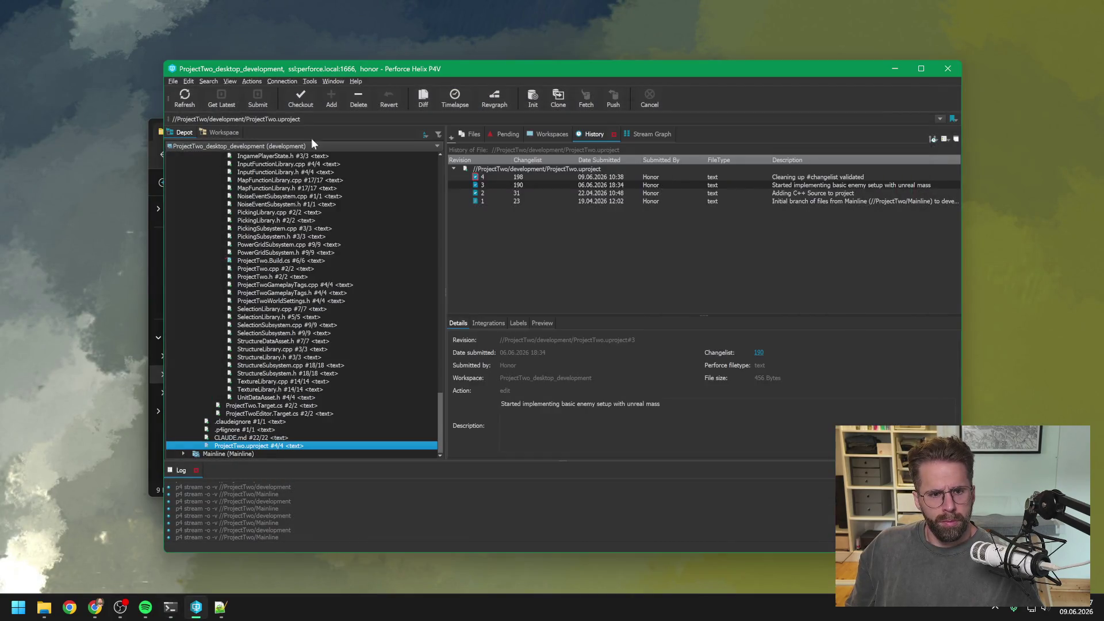
scroll(304, 277, up, 20)
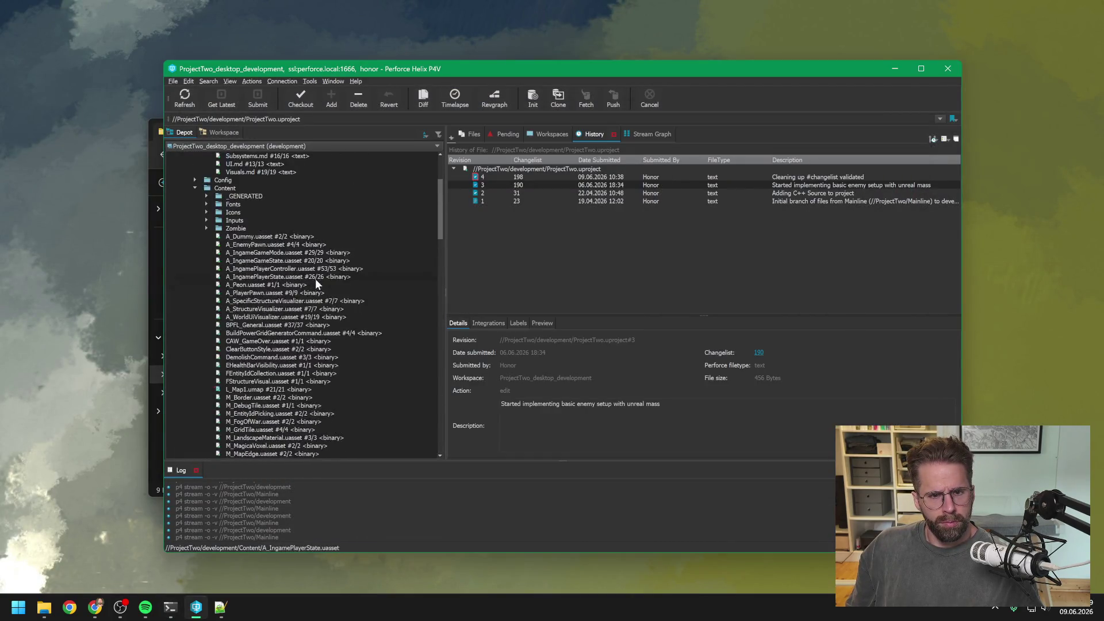
click(218, 154)
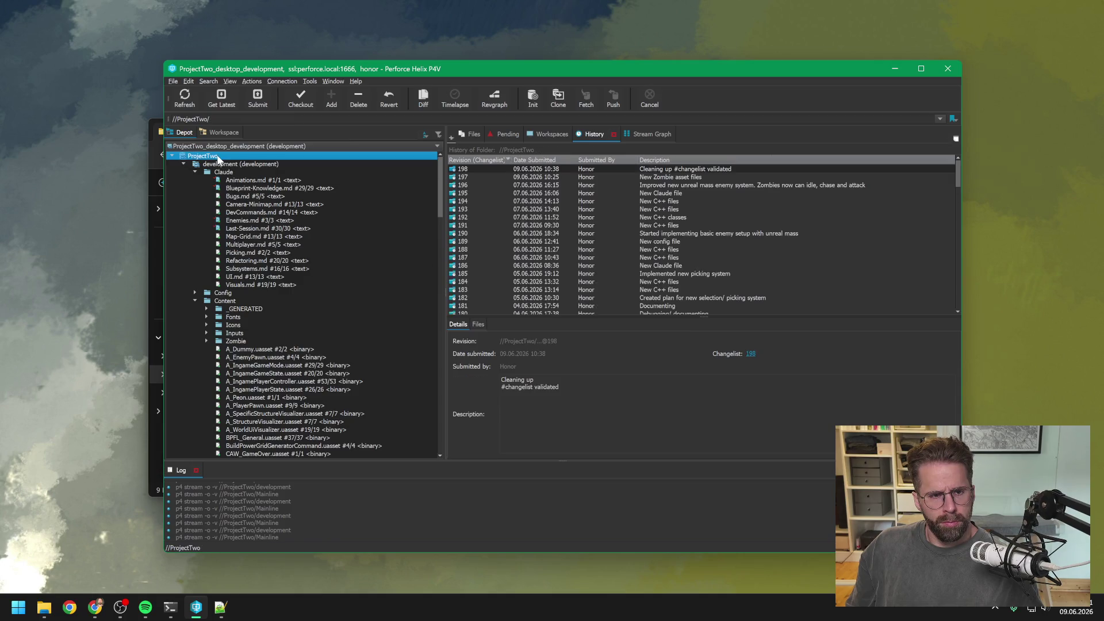
click(257, 99)
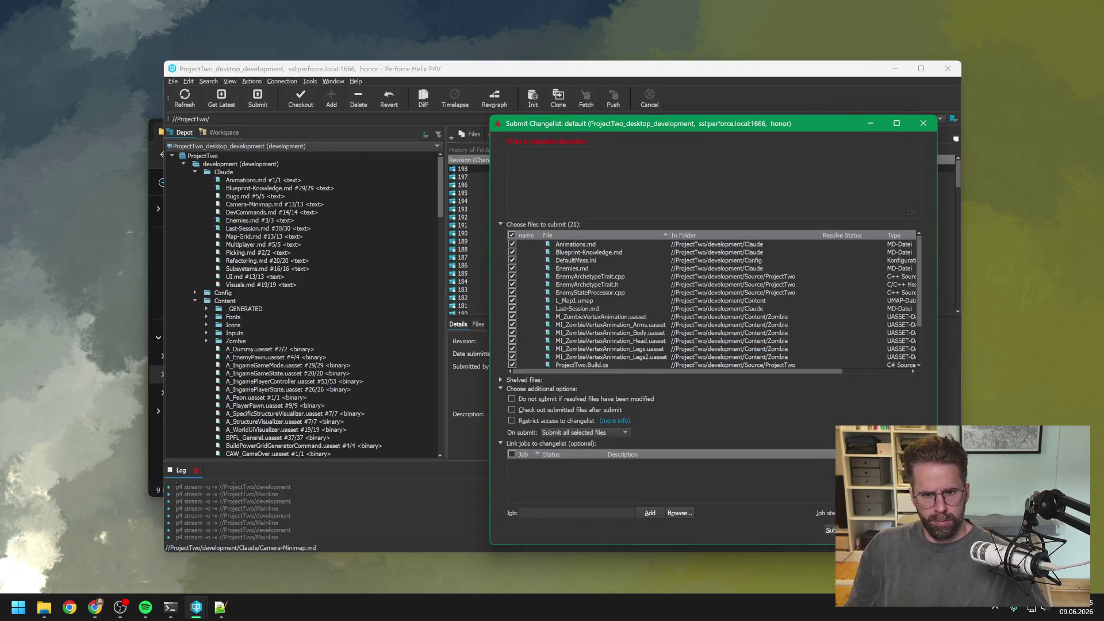
Describe the changelist as 'Integrated vertex animation flow into mass system', noting it needs refining
text(Inte)
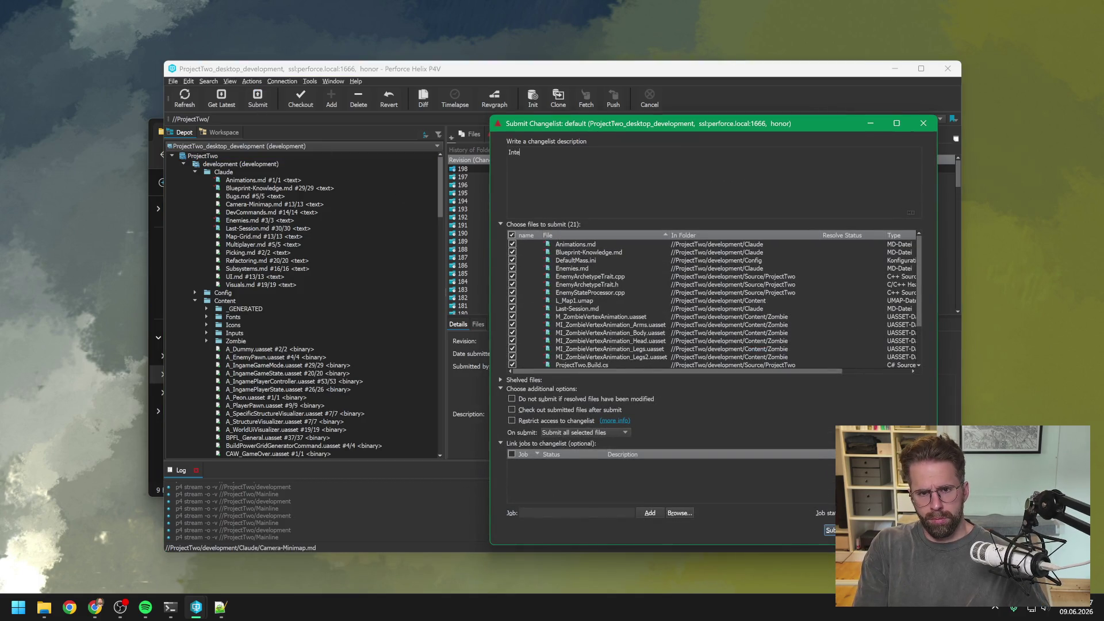
text(greed)
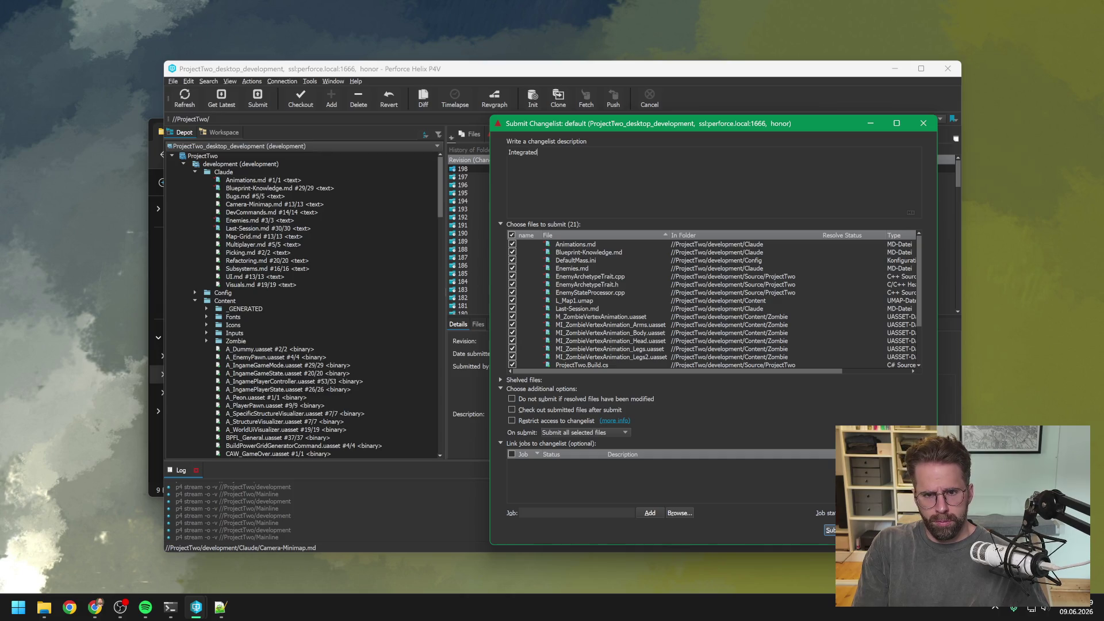
text(anima)
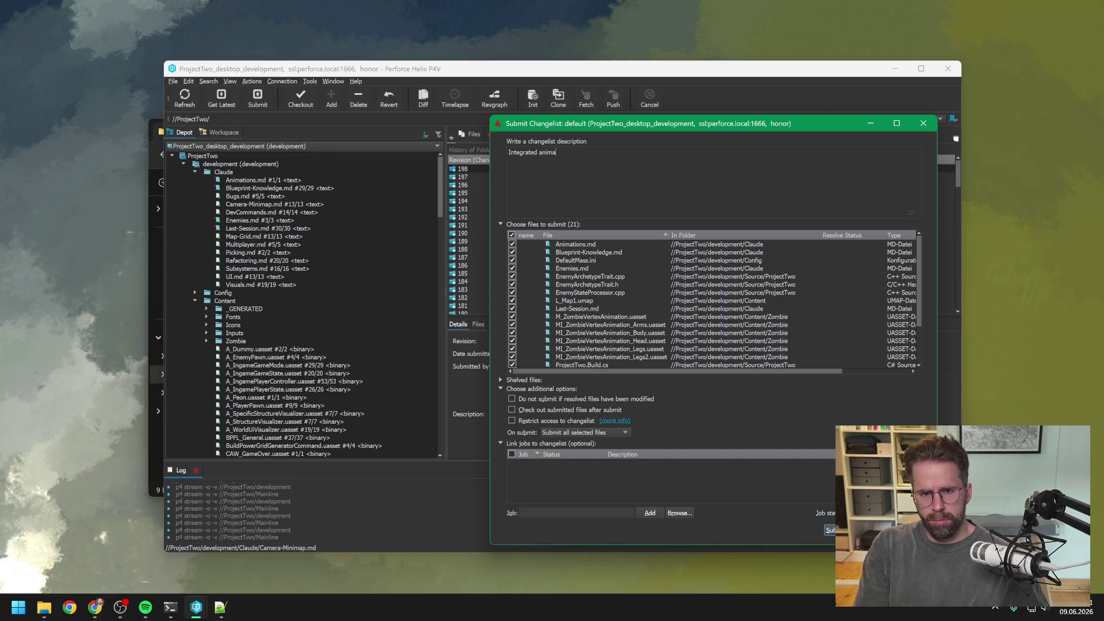
key(BackSpace)
key(BackSpace)
key(BackSpace)
text(ver)
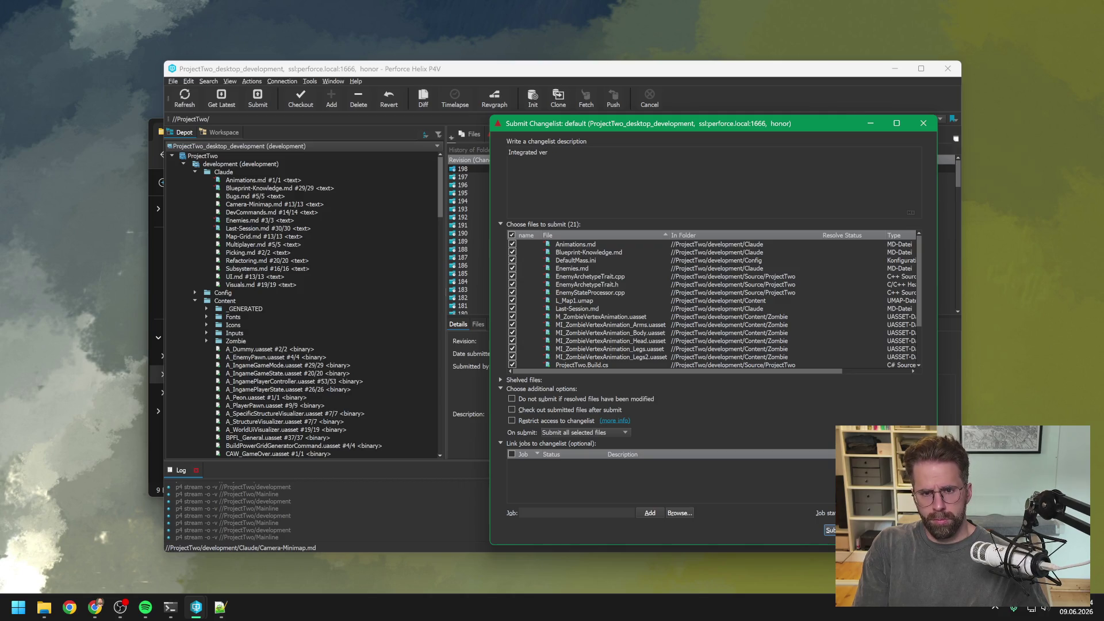
text(tex animation fl)
text(ow )
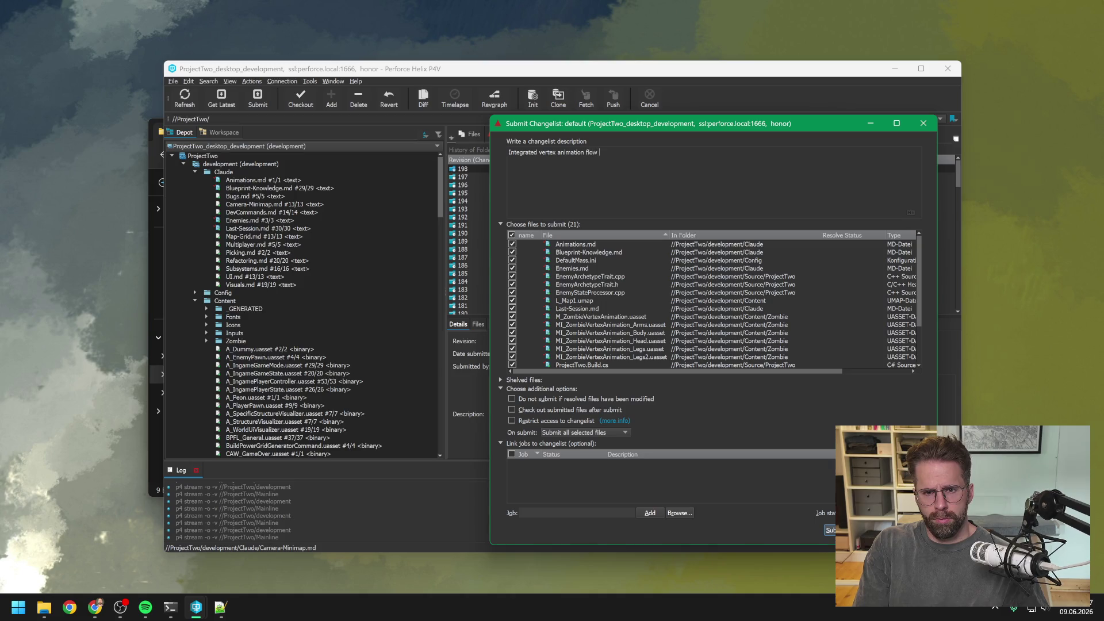
text(into mass s)
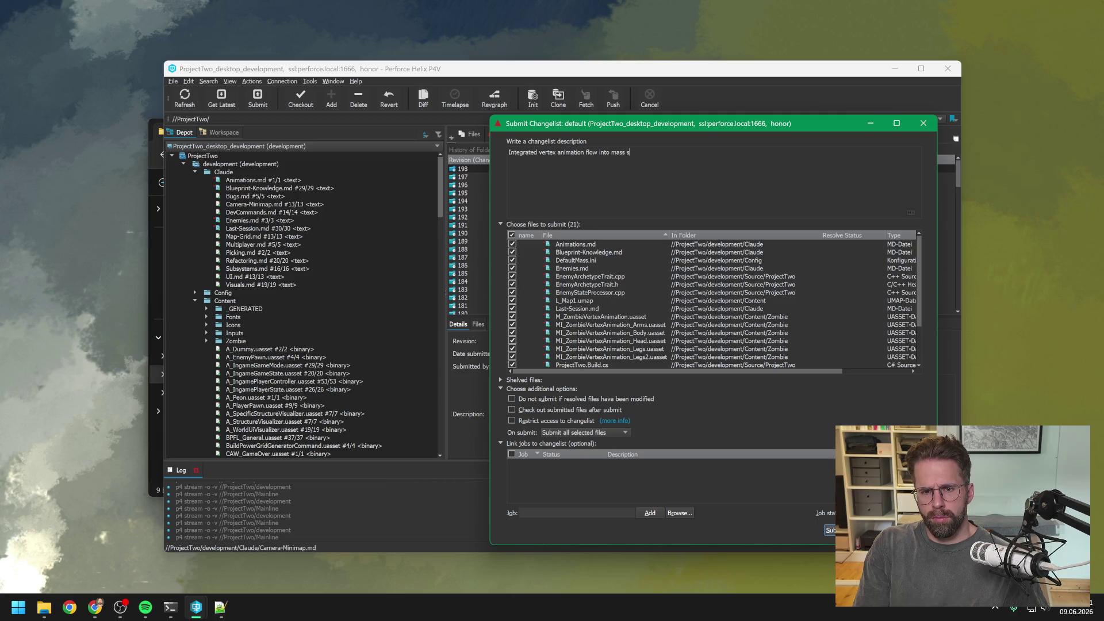
text(ystem)
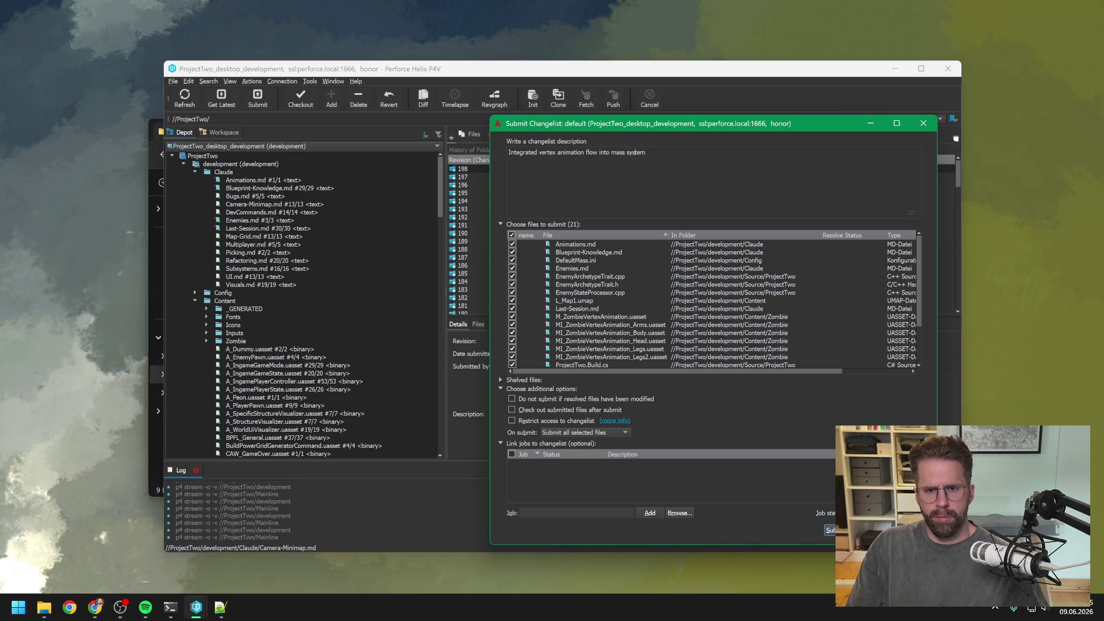
click(539, 152)
text(basic)
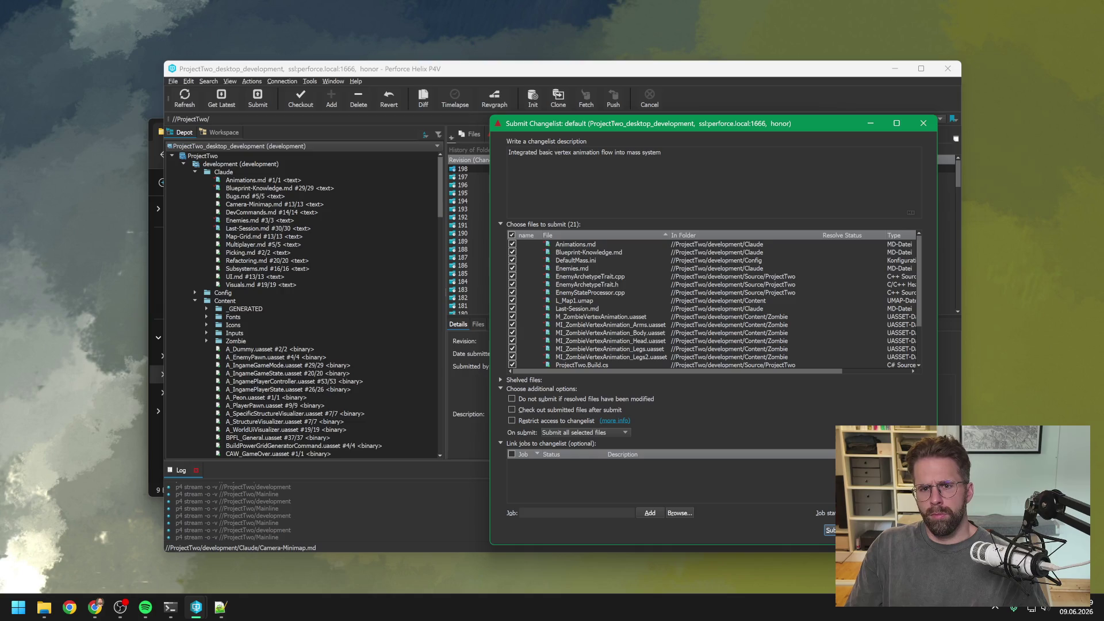
click(661, 153)
text(. N)
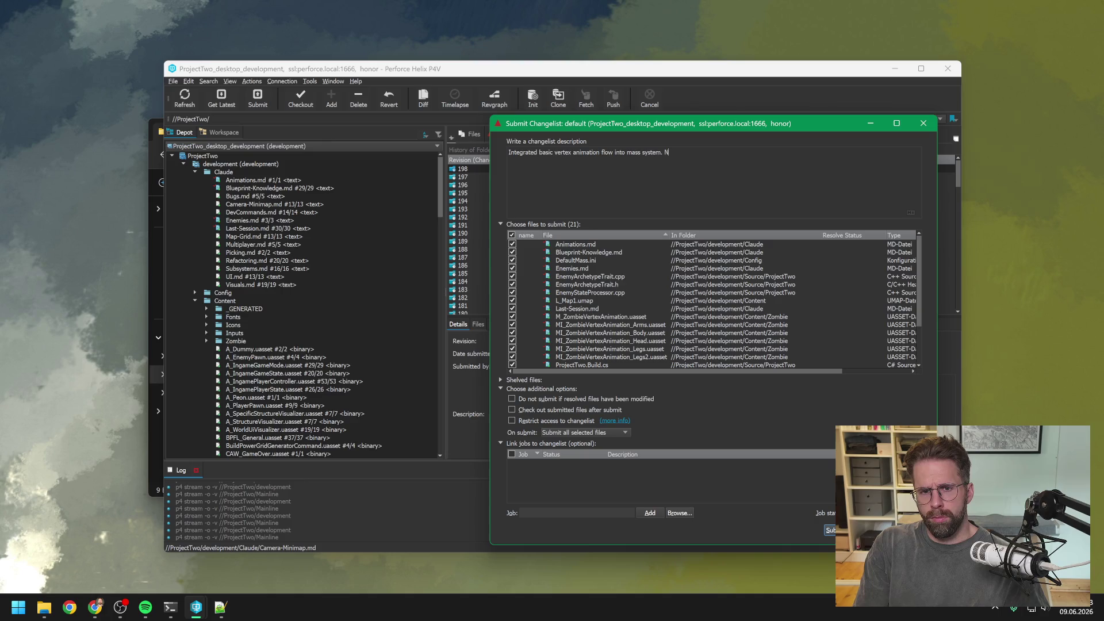
text(eeds ref)
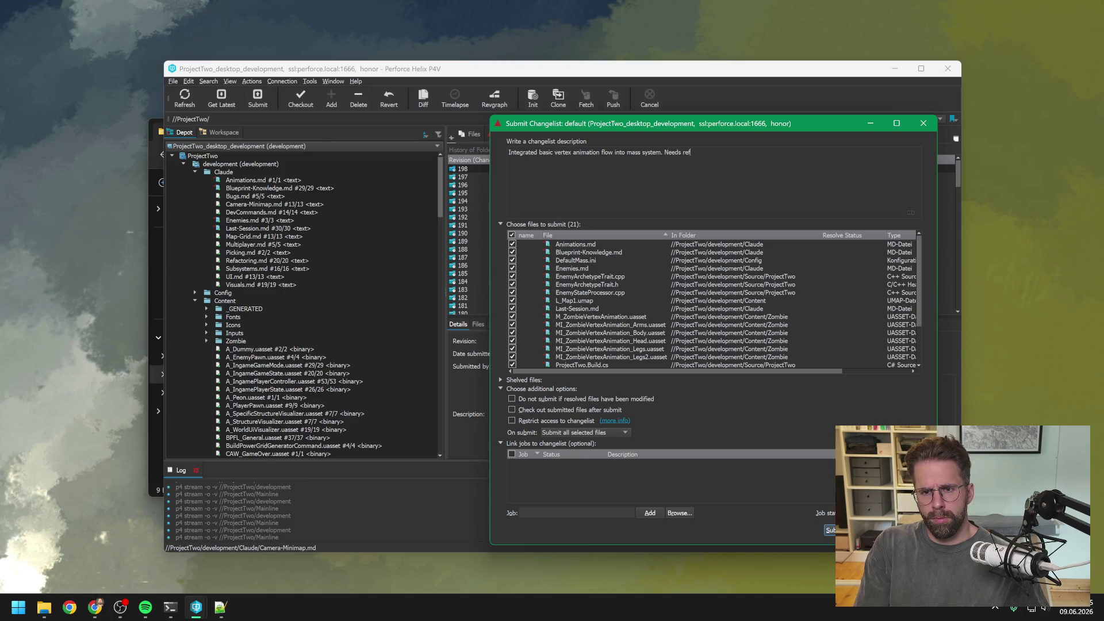
text(ining.)
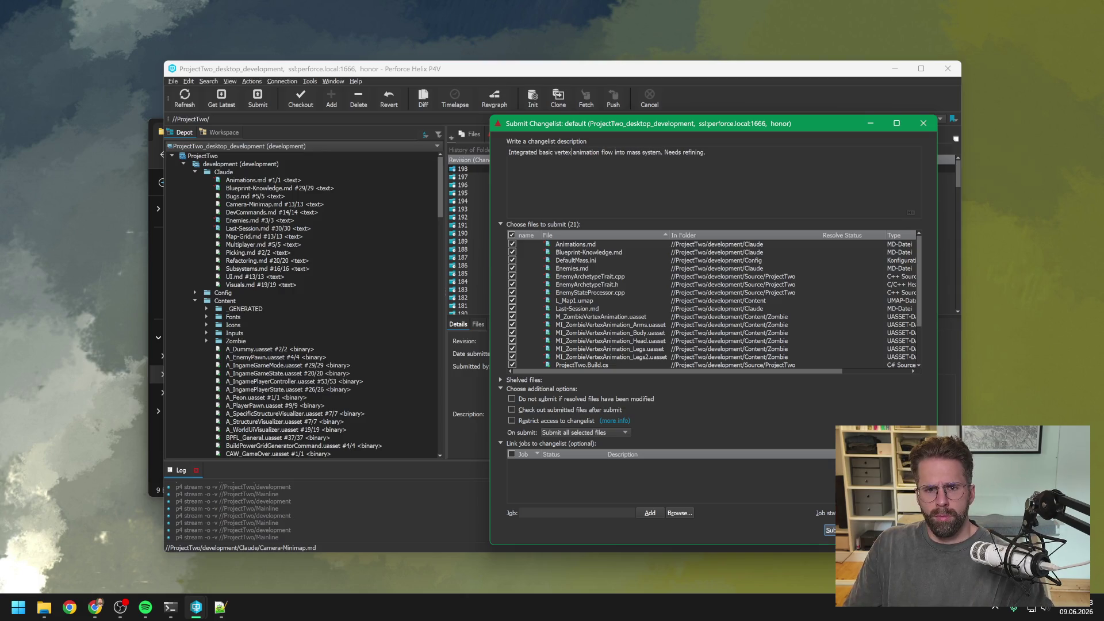
key(BackSpace)
key(BackSpace)
key(BackSpace)
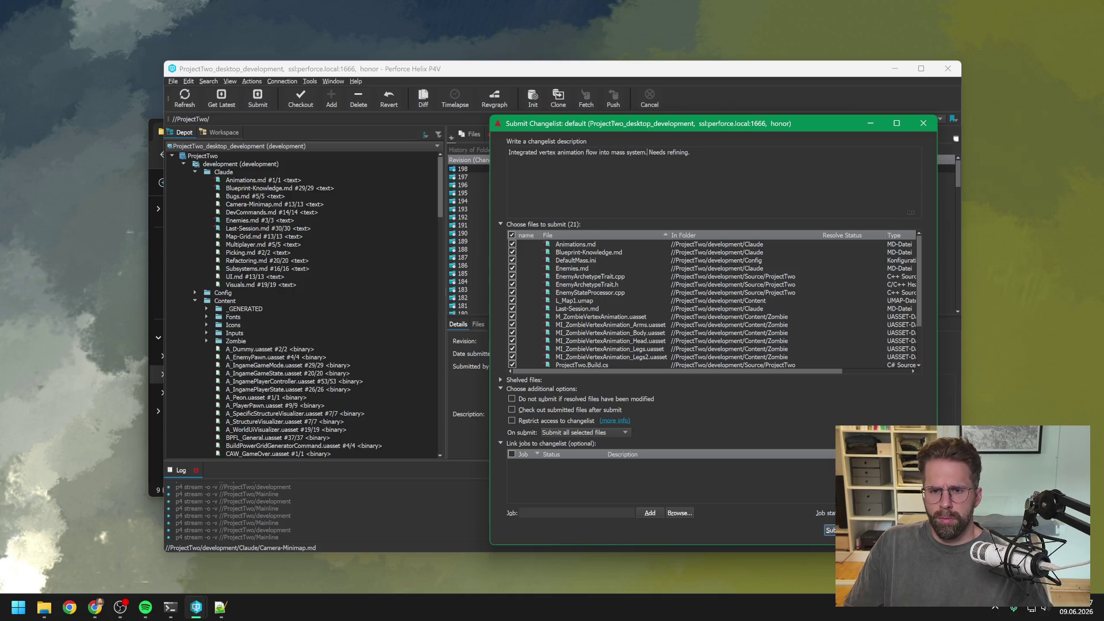
text(Basic fun)
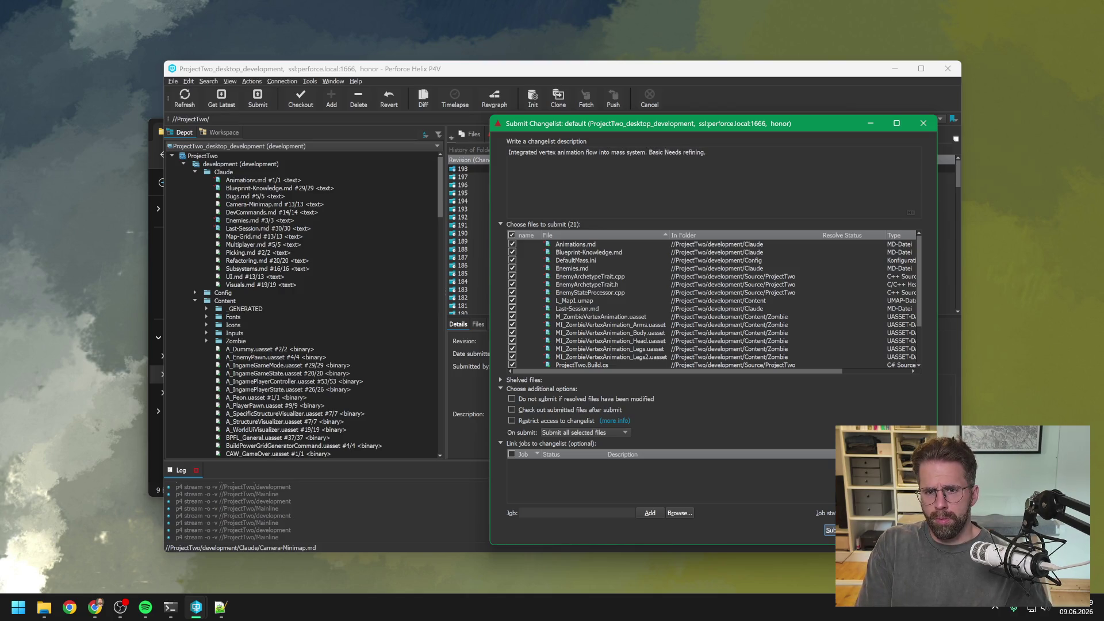
text(ction)
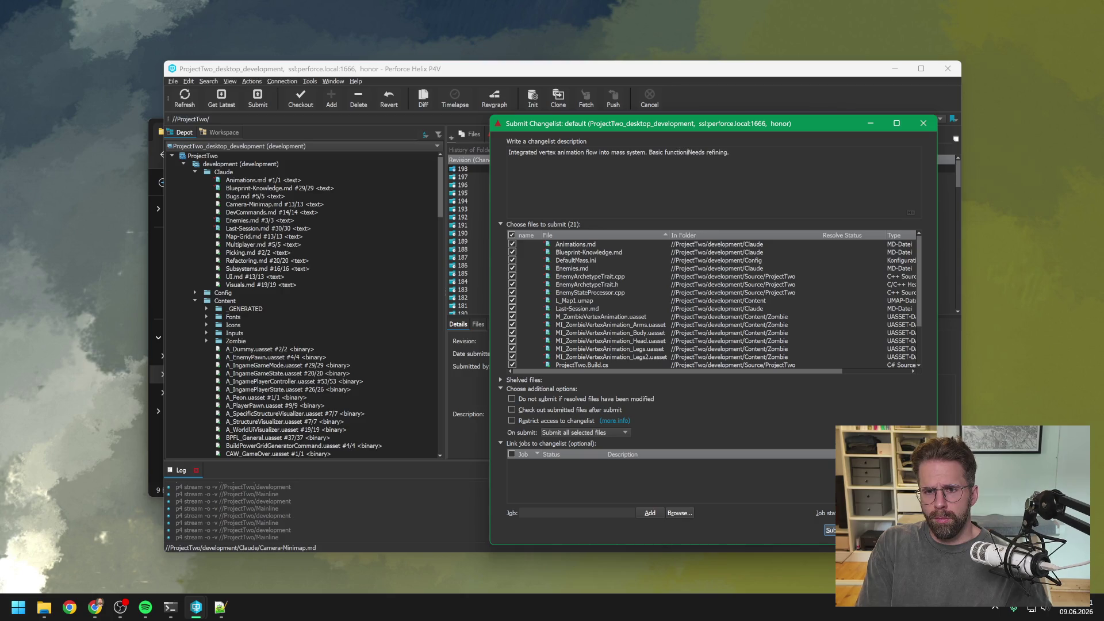